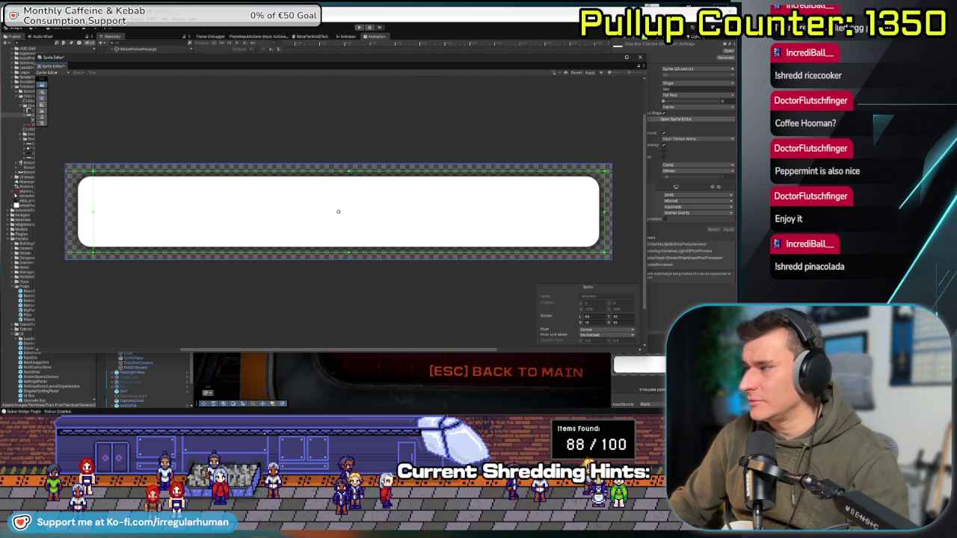
# - Set the rounded white box sprite's top and bottom borders to 60, then close the Sprite Editor
pyautogui.press('Tab')
pyautogui.write('60')
pyautogui.press('Tab')
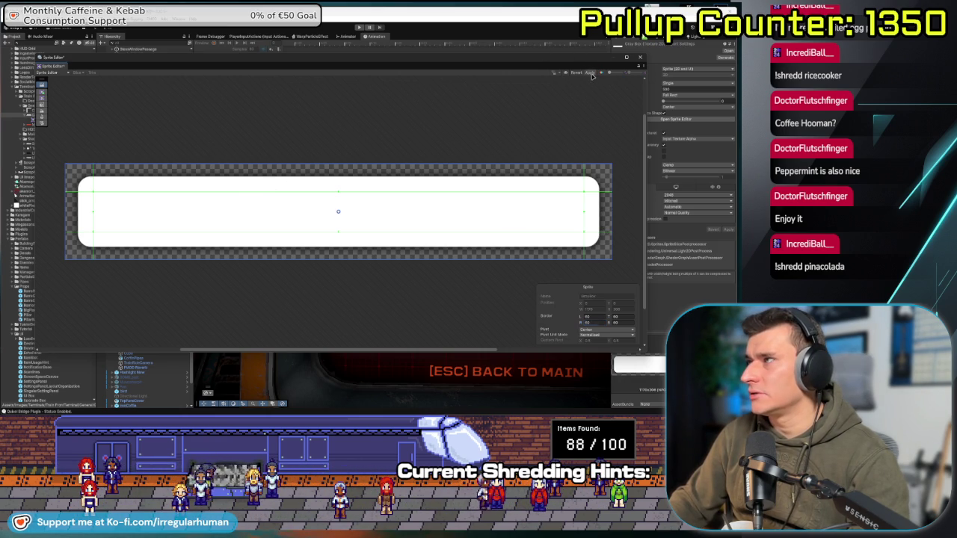
pyautogui.click(640, 57)
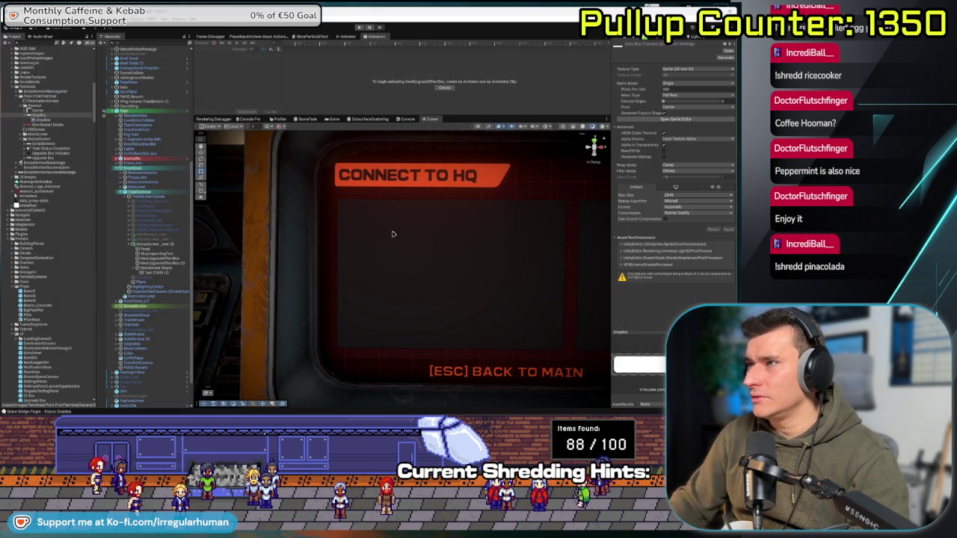
# - Frame the terminal, disable the Connect to HQ object and enable StatusScreen to show Train Upgrades
pyautogui.moveTo(418, 237)
pyautogui.mouseDown()
pyautogui.moveTo(274, 267)
pyautogui.moveTo(347, 277)
pyautogui.moveTo(397, 261)
pyautogui.moveTo(351, 261)
pyautogui.moveTo(389, 272)
pyautogui.moveTo(573, 161)
pyautogui.mouseUp()
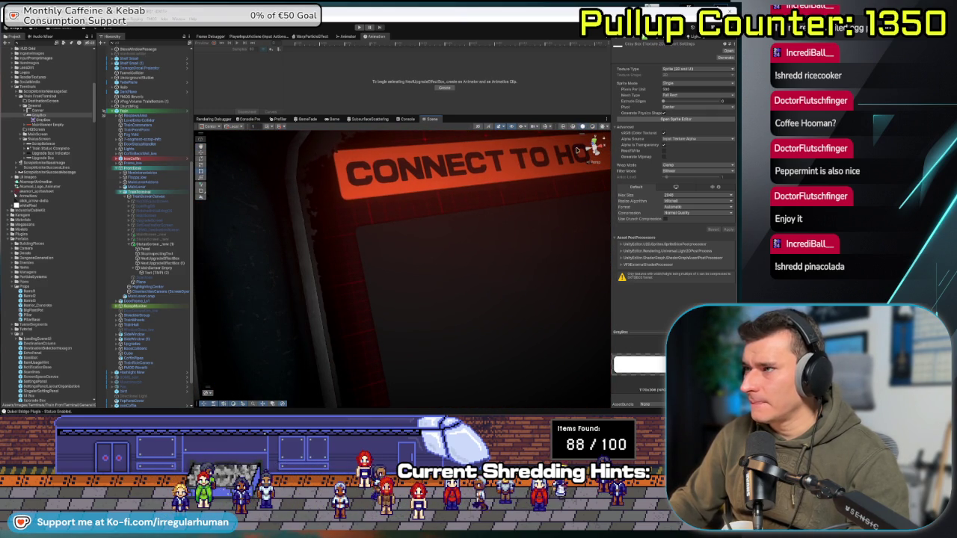
pyautogui.scroll(-5, 412, 267)
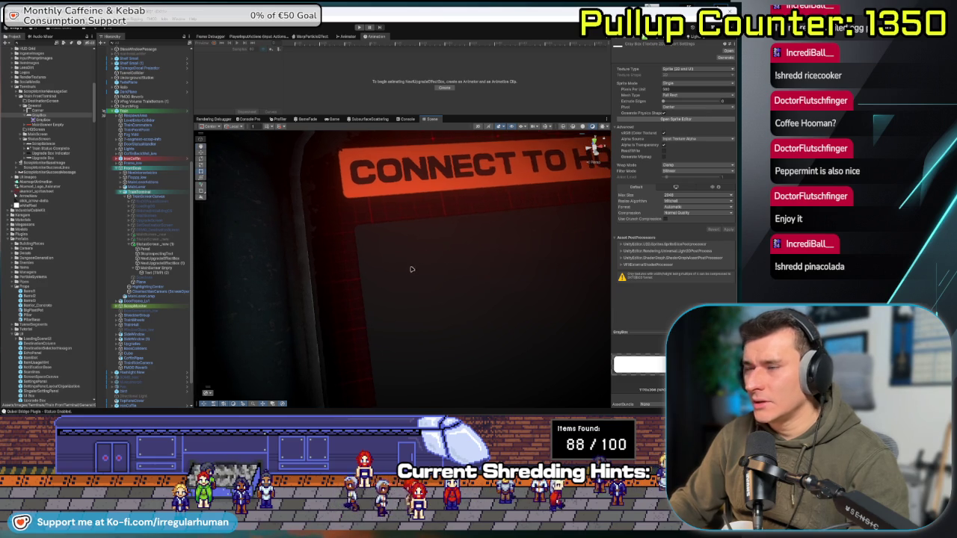
pyautogui.moveTo(419, 272)
pyautogui.mouseDown()
pyautogui.moveTo(449, 288)
pyautogui.moveTo(449, 259)
pyautogui.moveTo(225, 262)
pyautogui.moveTo(354, 273)
pyautogui.mouseUp()
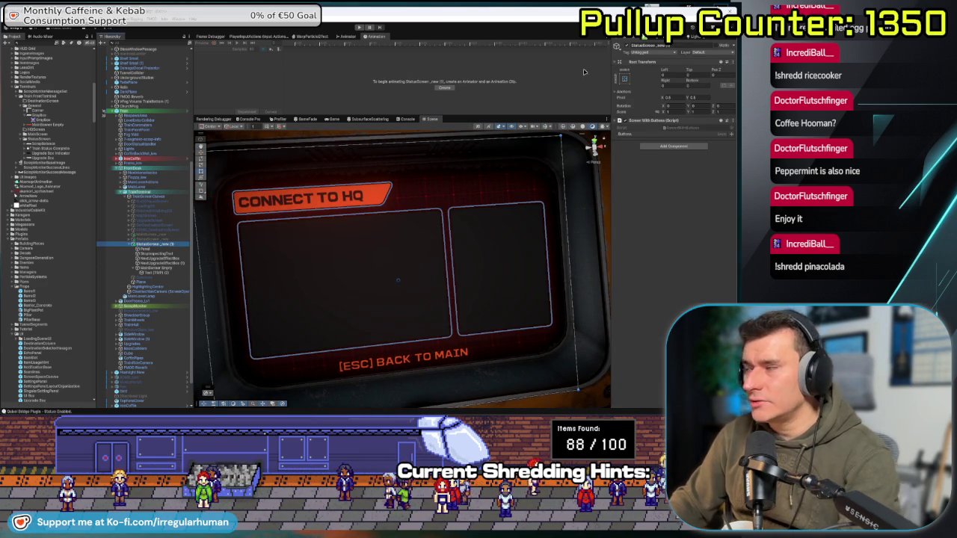
pyautogui.click(618, 44)
pyautogui.click(159, 236)
pyautogui.click(618, 45)
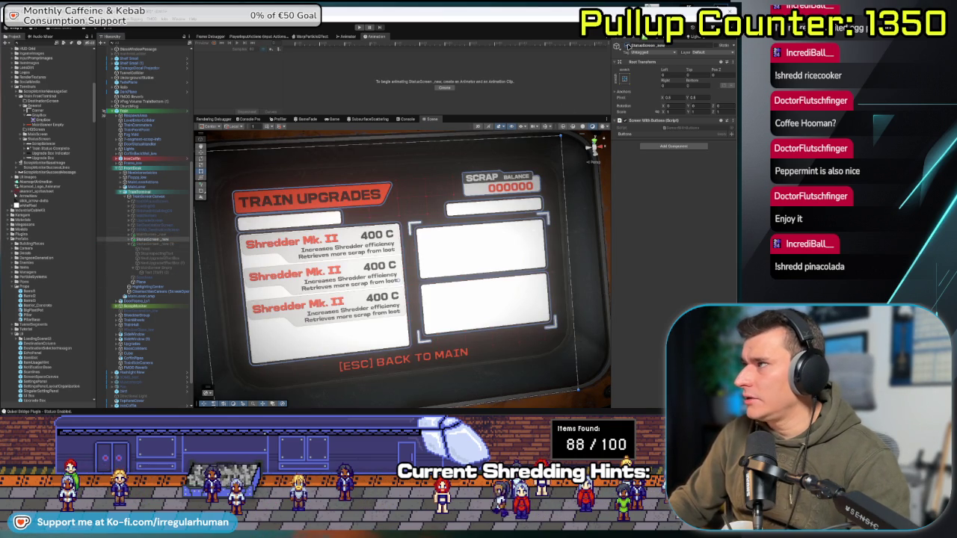
# - Toggle MainScreen on and back off, then re-enable StatusScreen
pyautogui.click(149, 234)
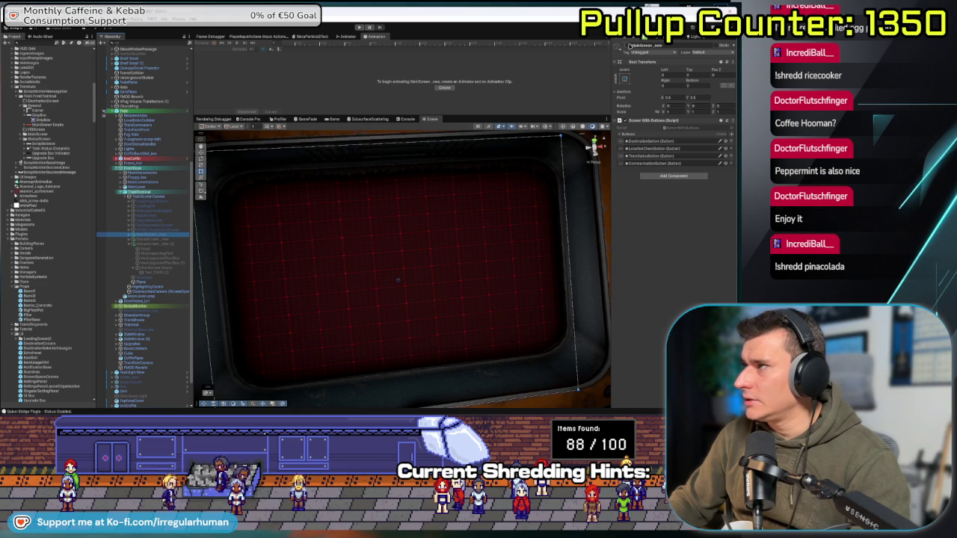
pyautogui.click(626, 45)
pyautogui.click(627, 45)
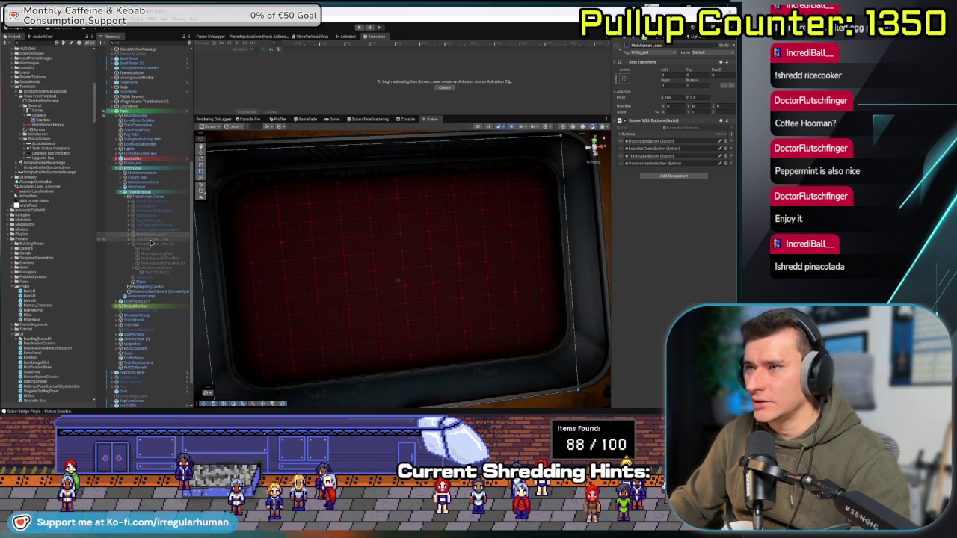
pyautogui.click(151, 240)
pyautogui.click(627, 45)
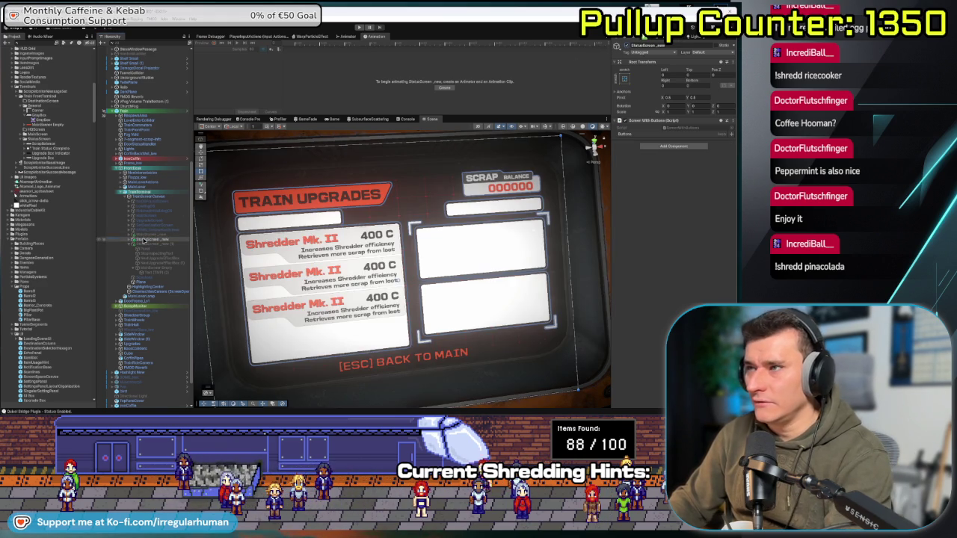
# - Expand StatusScreen_new, select its VerticalLayoutGroup, and try black as the upgrade box colour
pyautogui.click(137, 241)
pyautogui.click(161, 263)
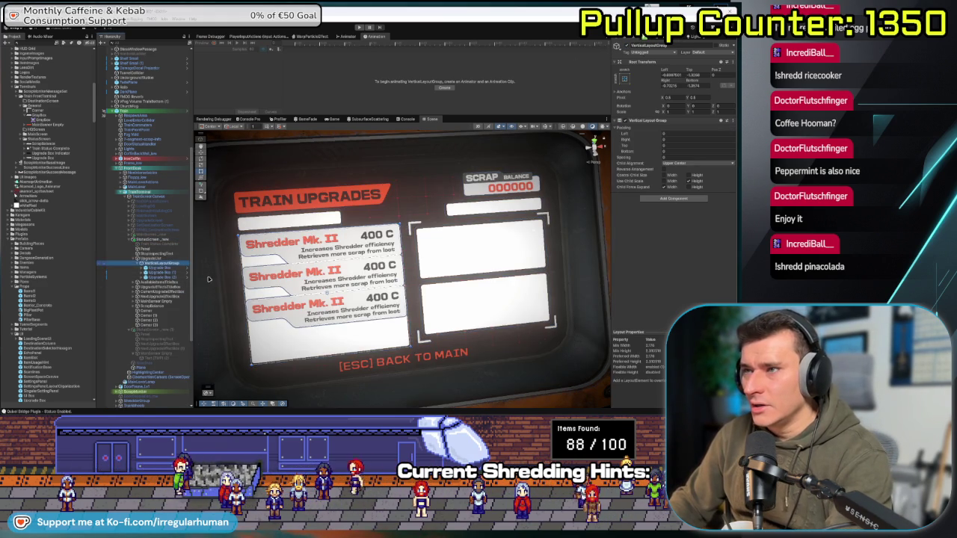
pyautogui.press('Left')
pyautogui.press('Left')
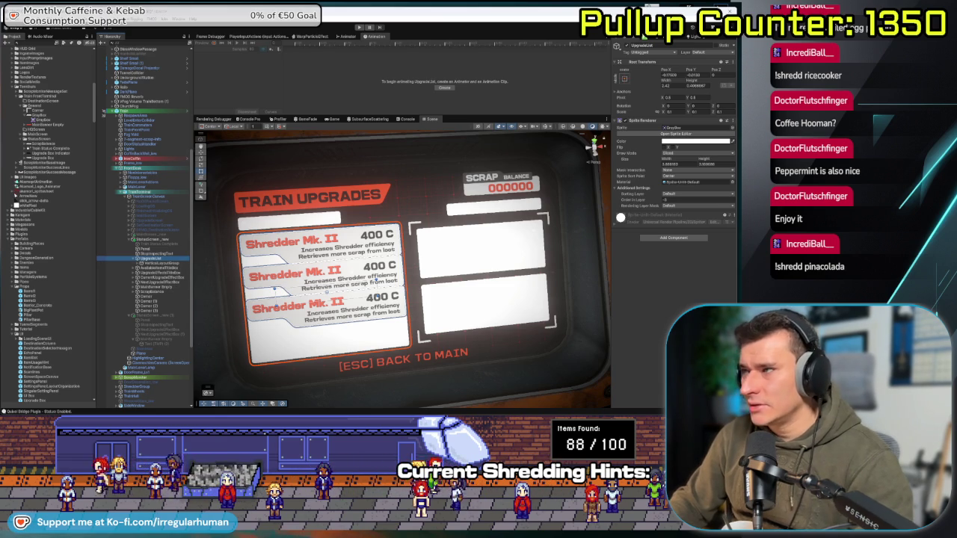
pyautogui.click(694, 141)
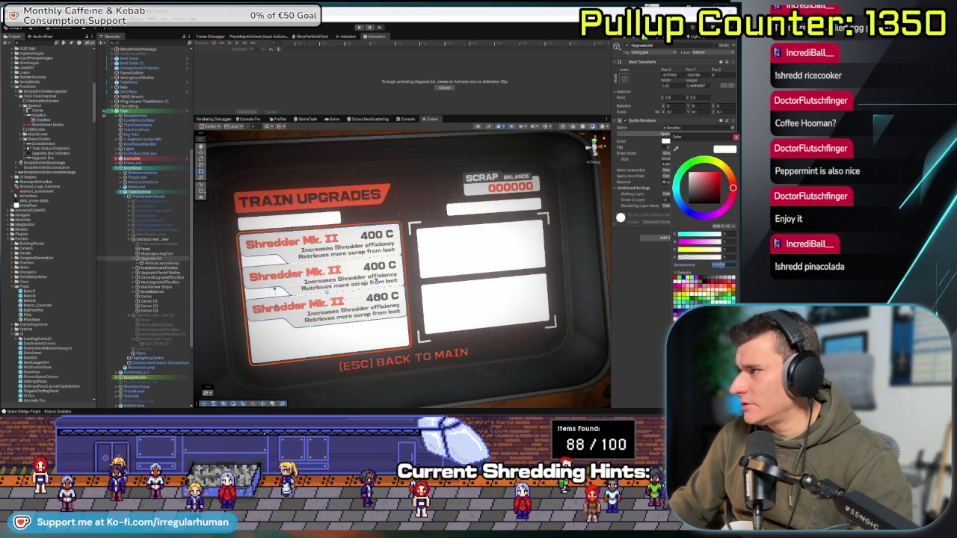
pyautogui.moveTo(690, 173); pyautogui.dragTo(689, 200)
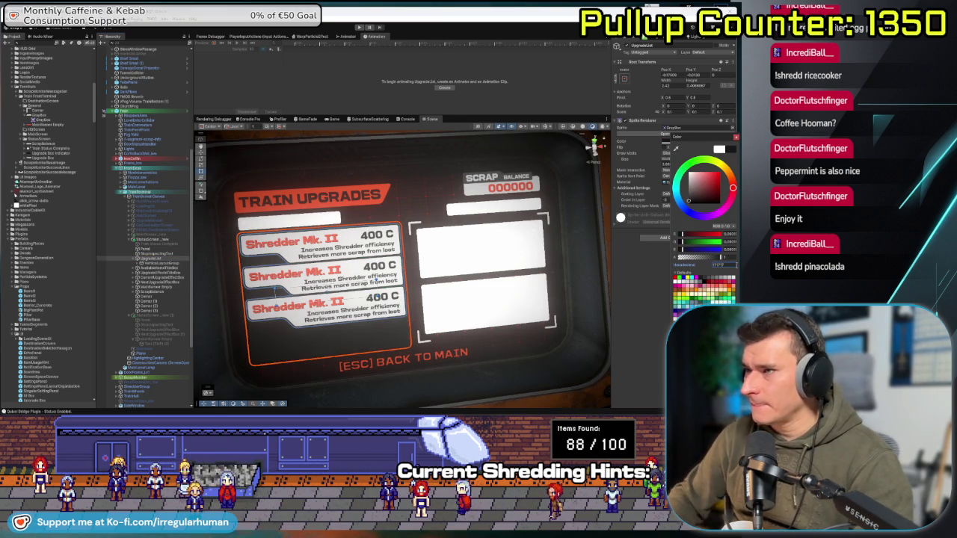
# - Multi-select NextUpgradeEffectBox, CurrentUpgradeEffectBox and the title boxes, then open their shared Color
pyautogui.click(153, 287)
pyautogui.press('Up')
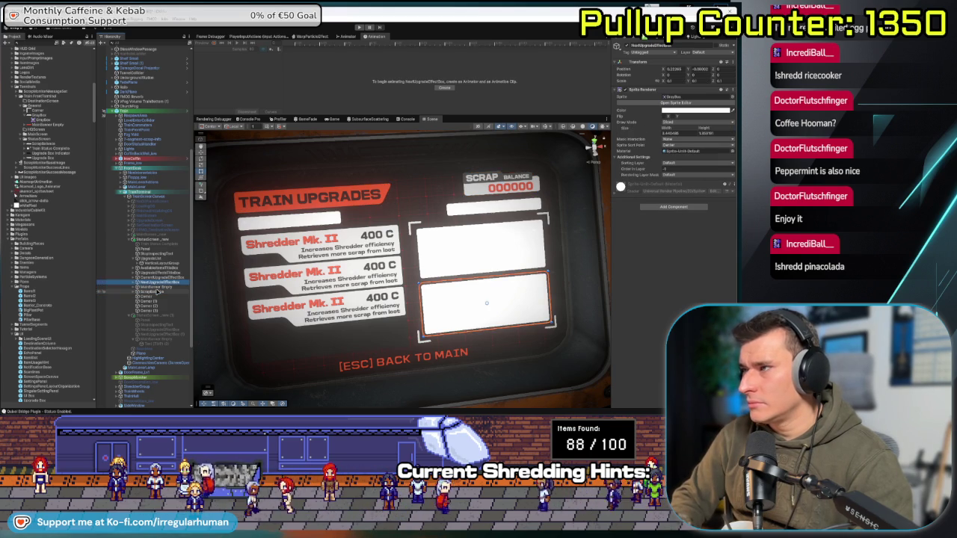
pyautogui.hotkey('shift', 'Up')
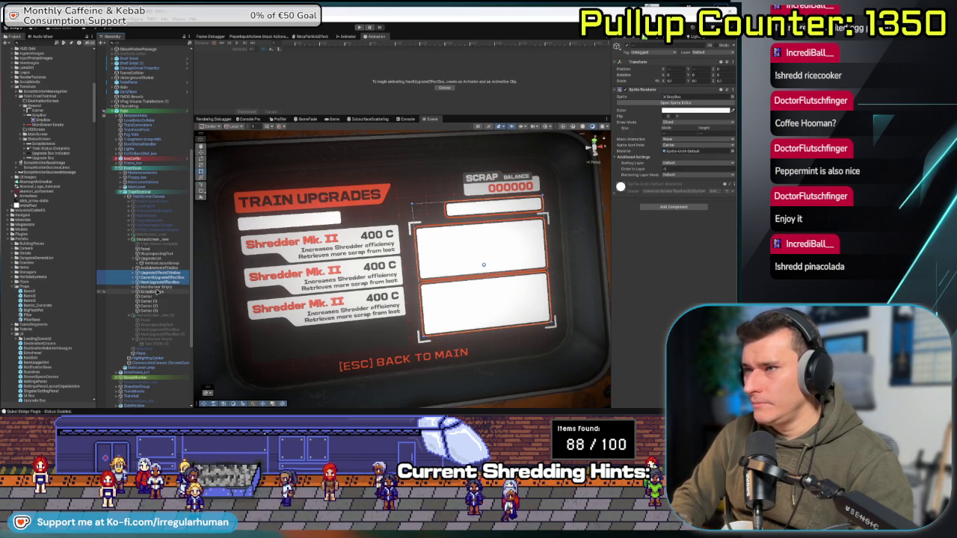
pyautogui.hotkey('shift', 'Up')
pyautogui.hotkey('shift', 'Up')
pyautogui.click(679, 111)
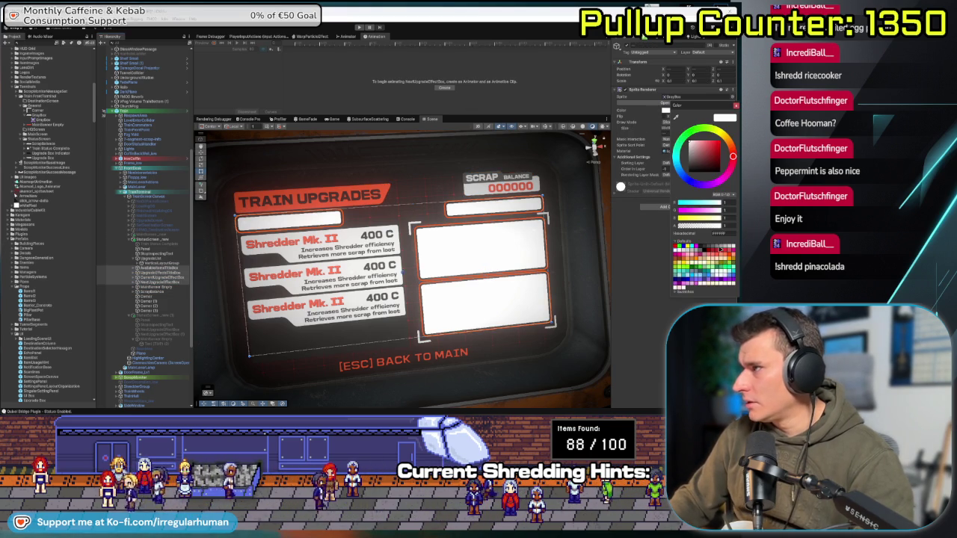
# - Set the boxes' colour to hex 222222 and return the scene to 2D view
pyautogui.write('222222')
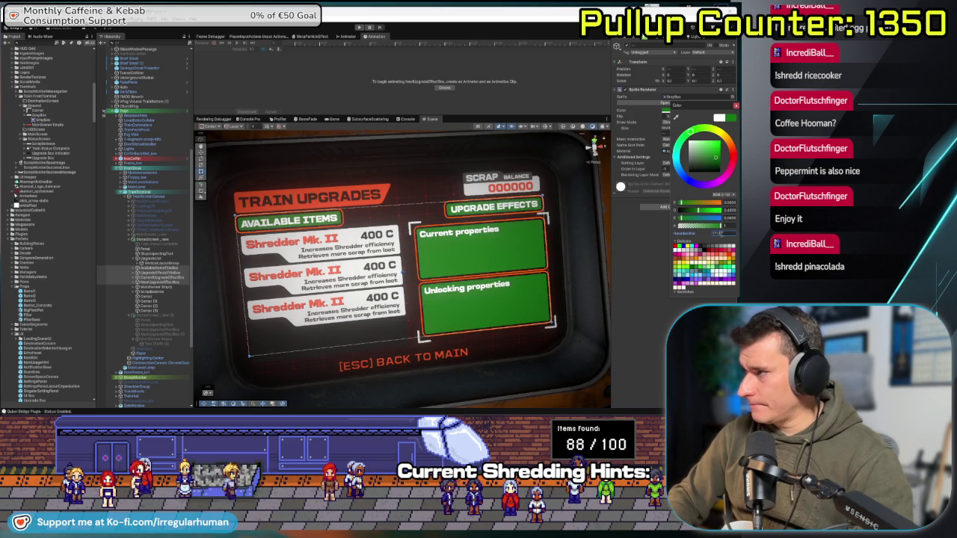
pyautogui.click(161, 298)
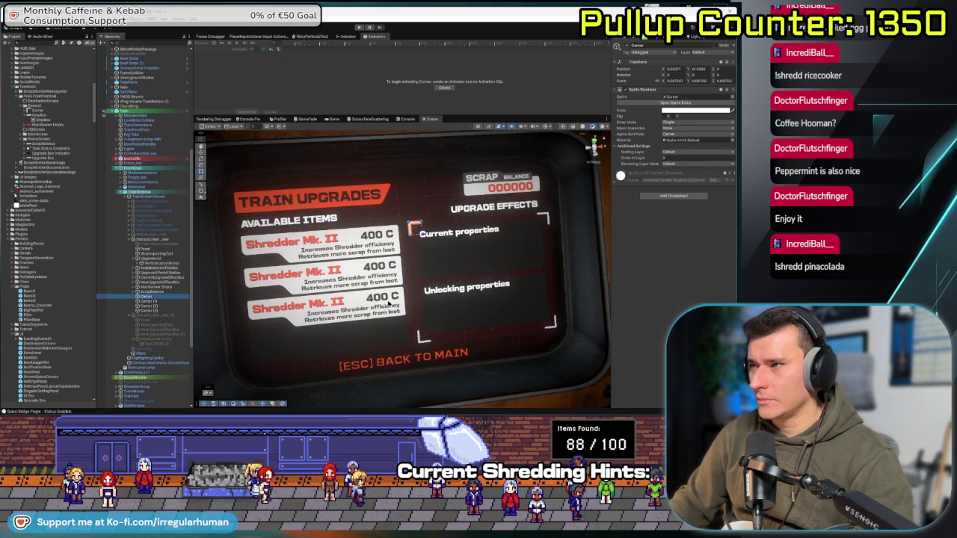
pyautogui.scroll(3, 364, 286)
pyautogui.moveTo(365, 286); pyautogui.dragTo(432, 302)
pyautogui.press('2')
# - Reselect the upgrade boxes, lighten their colour to 404040, and compare with the palette reference
pyautogui.click(163, 291)
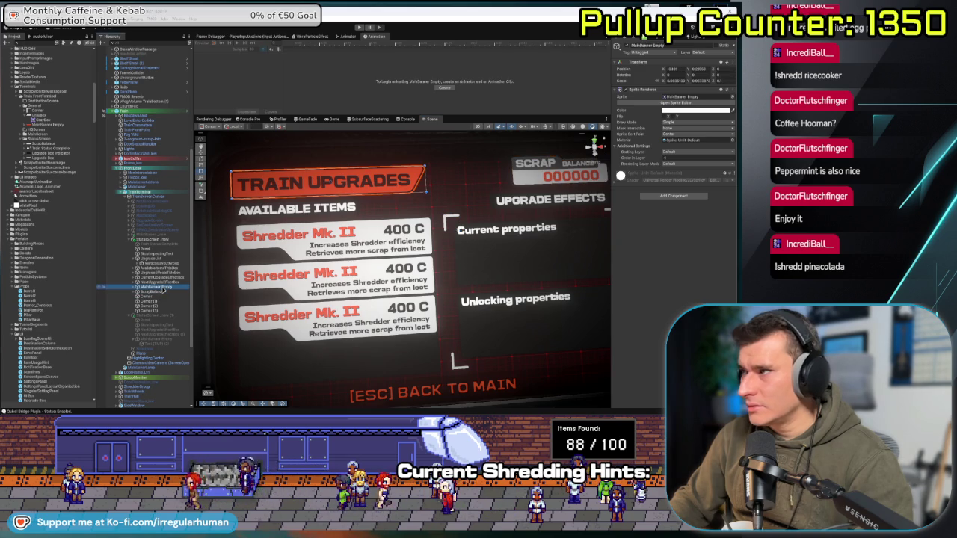
pyautogui.click(161, 282)
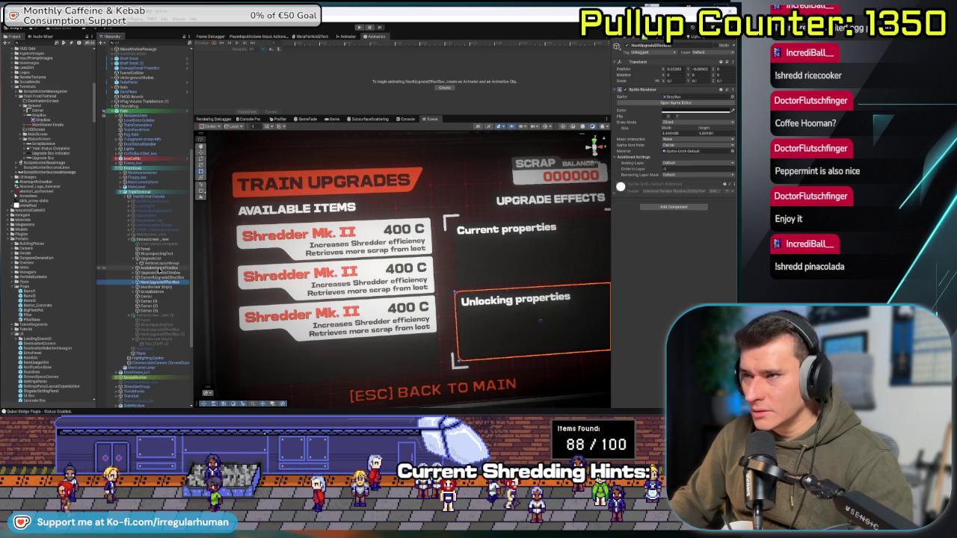
pyautogui.keyDown('shift'); pyautogui.click(155, 266); pyautogui.keyUp('shift')
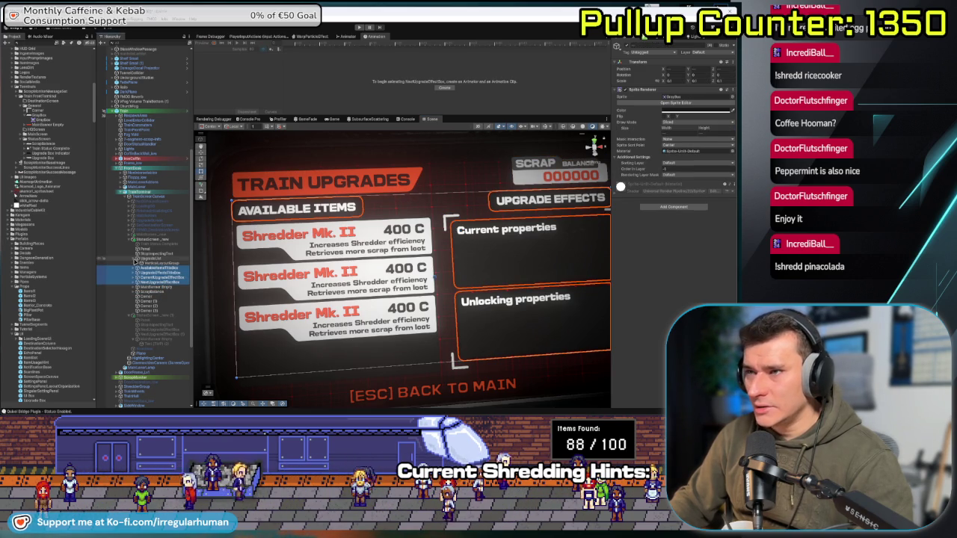
pyautogui.keyDown('shift'); pyautogui.click(154, 258); pyautogui.keyUp('shift')
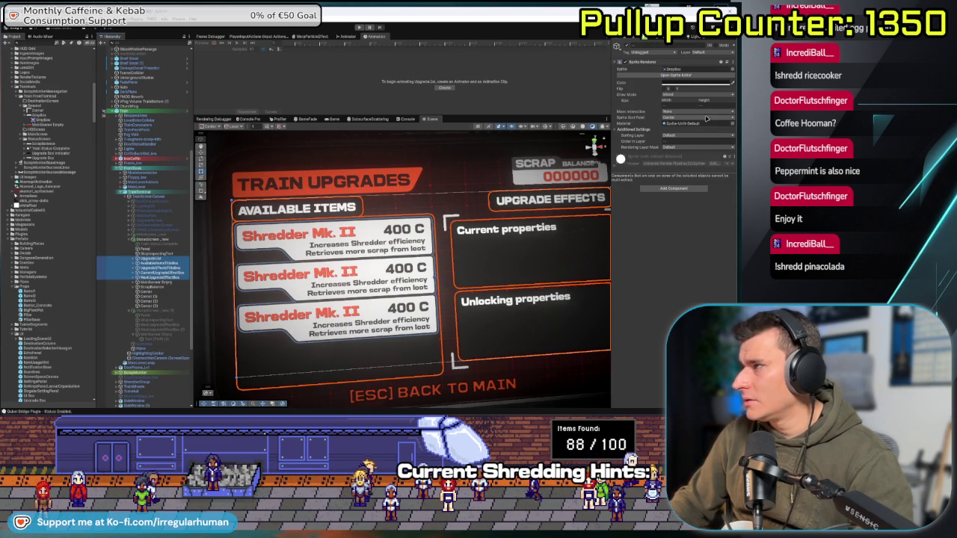
pyautogui.click(692, 84)
pyautogui.moveTo(697, 149); pyautogui.dragTo(683, 134)
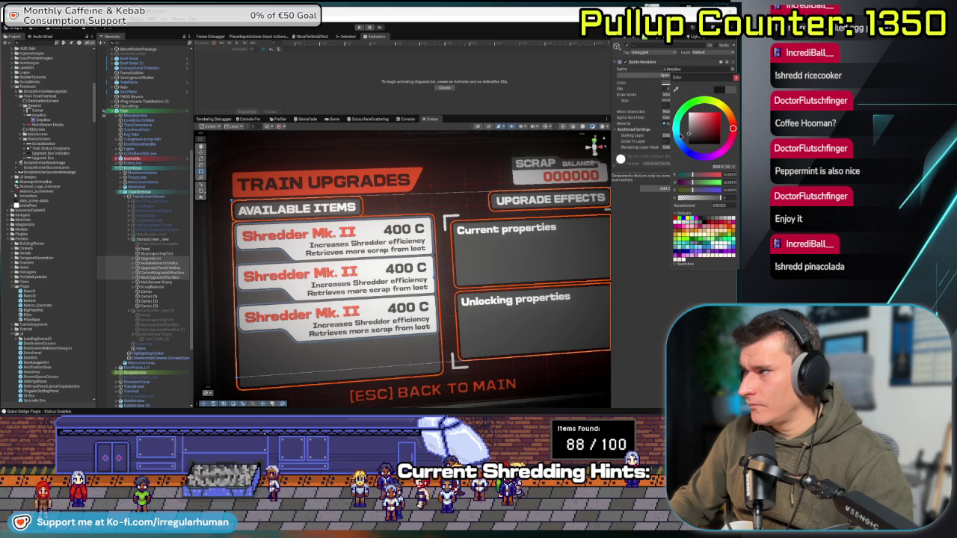
pyautogui.hotkey('alt', 'Tab')
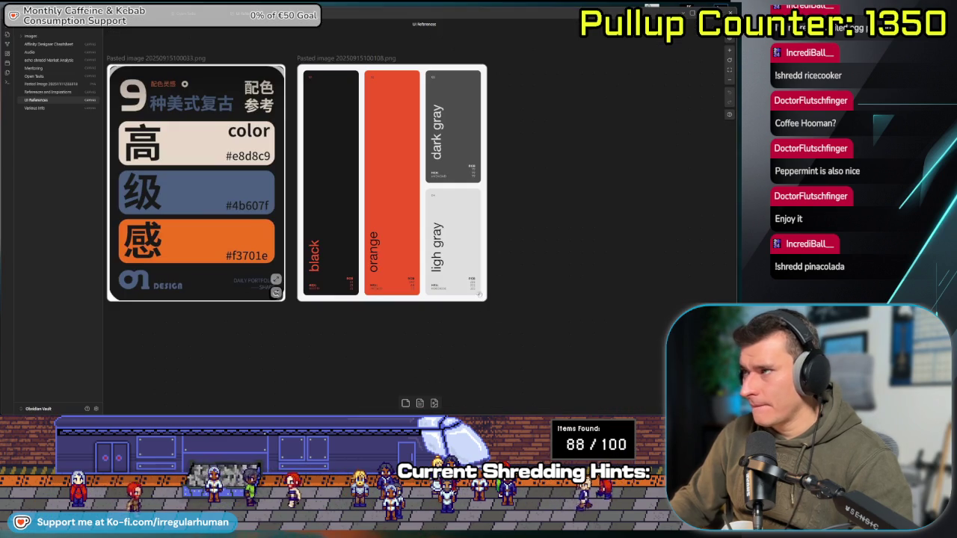
pyautogui.hotkey('alt', 'Tab')
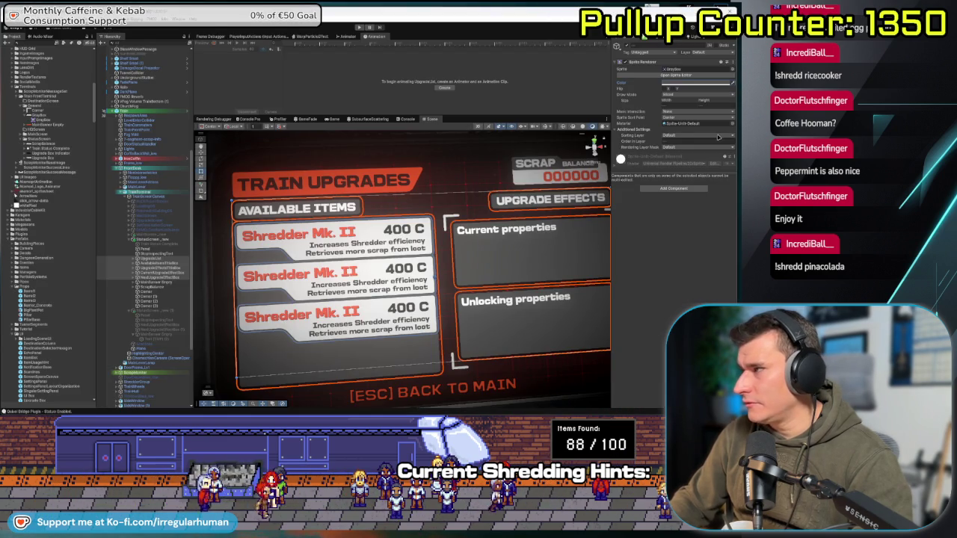
# - Reopen the boxes' colour and edit its hex value
pyautogui.click(698, 83)
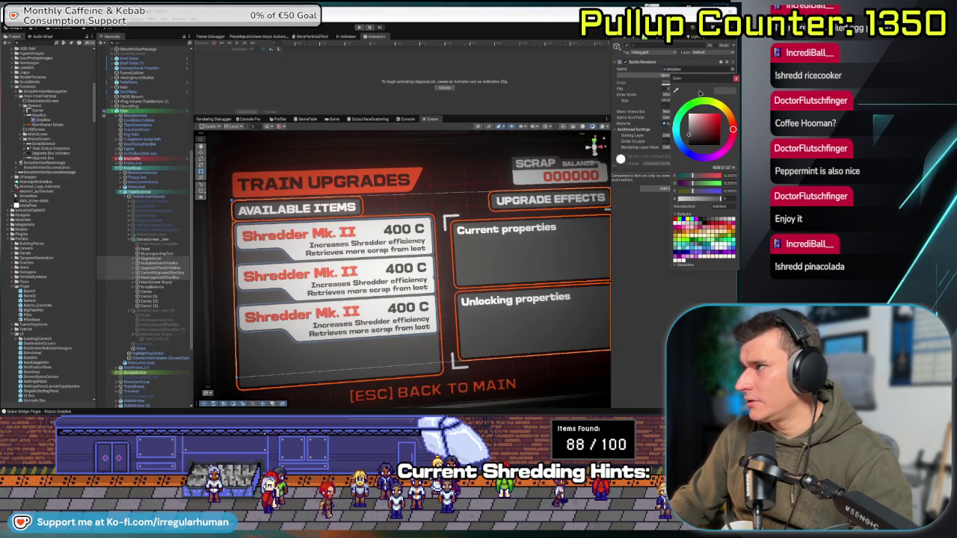
pyautogui.click(722, 206)
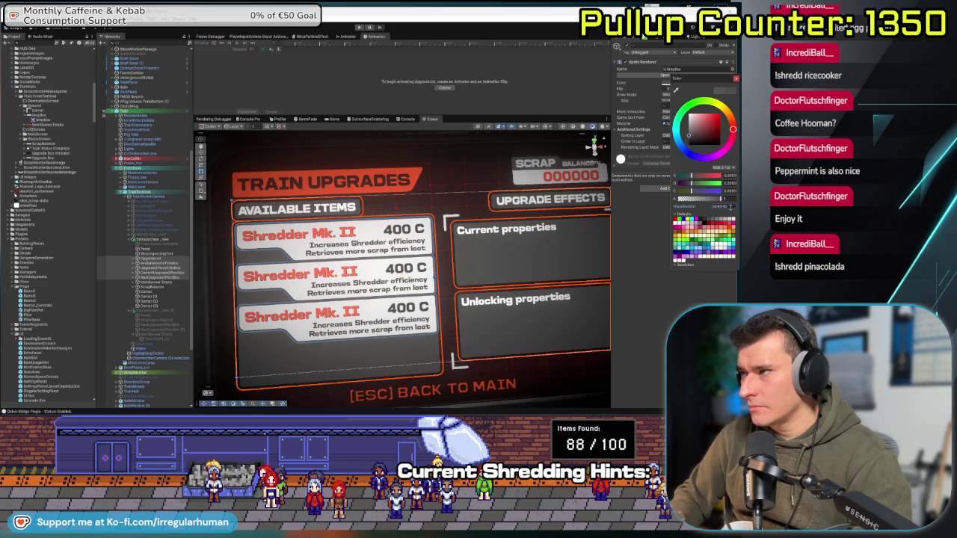
pyautogui.click(279, 302)
# - Frame the Train Upgrades panel at a tilted angle and select StatusScreen_new
pyautogui.press('f')
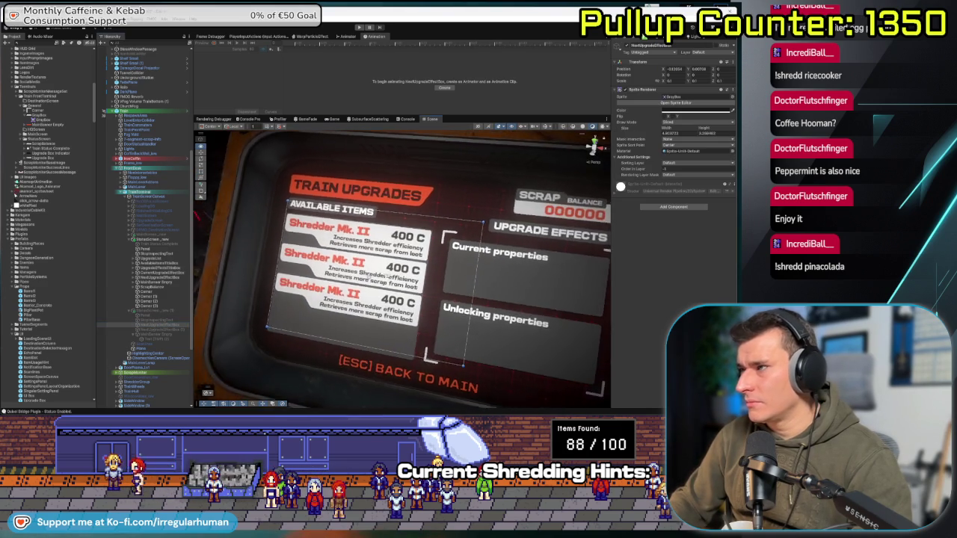
pyautogui.scroll(5, 404, 282)
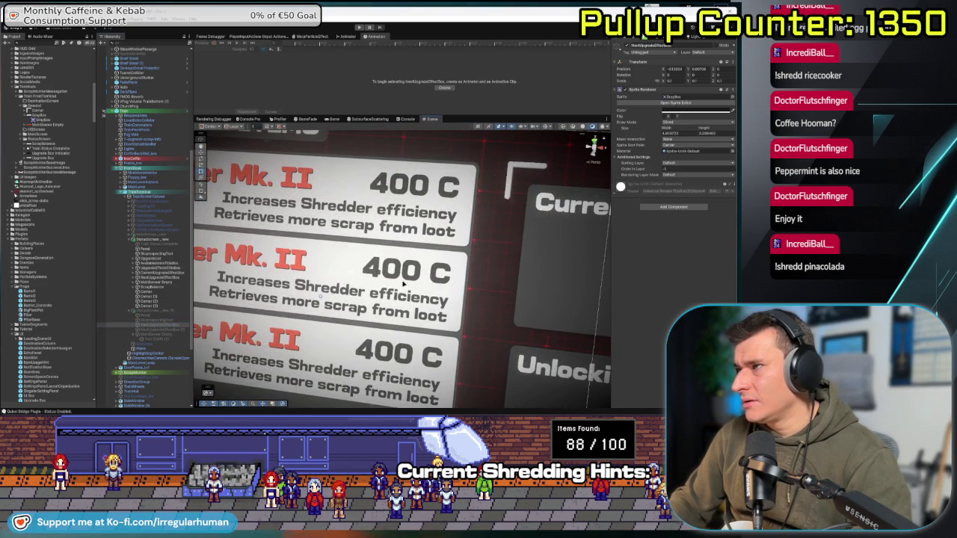
pyautogui.press('f')
pyautogui.moveTo(351, 303)
pyautogui.mouseDown()
pyautogui.moveTo(474, 323)
pyautogui.moveTo(403, 279)
pyautogui.moveTo(527, 269)
pyautogui.moveTo(435, 263)
pyautogui.moveTo(342, 273)
pyautogui.moveTo(394, 272)
pyautogui.moveTo(344, 313)
pyautogui.moveTo(385, 306)
pyautogui.moveTo(374, 305)
pyautogui.moveTo(396, 317)
pyautogui.moveTo(366, 276)
pyautogui.moveTo(390, 275)
pyautogui.mouseUp()
pyautogui.scroll(-3, 340, 279)
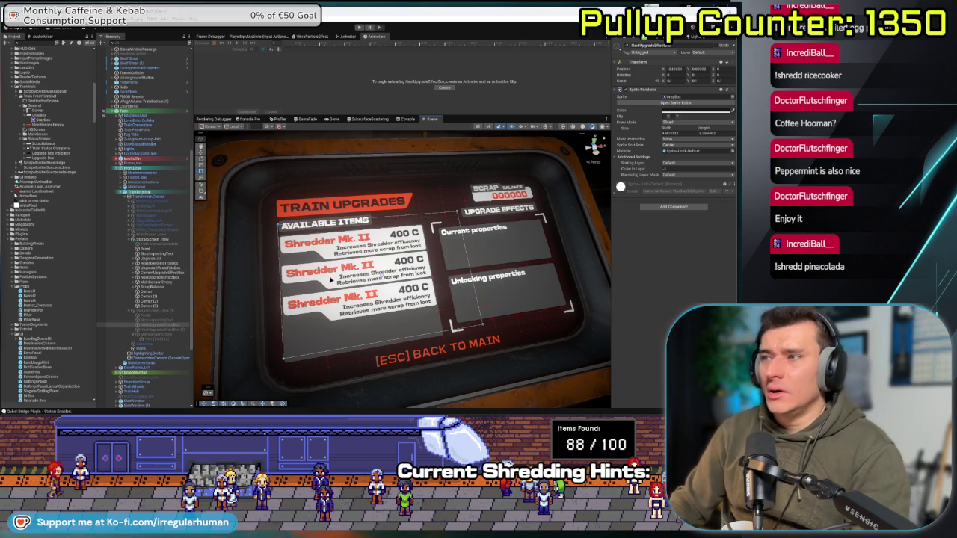
pyautogui.click(158, 240)
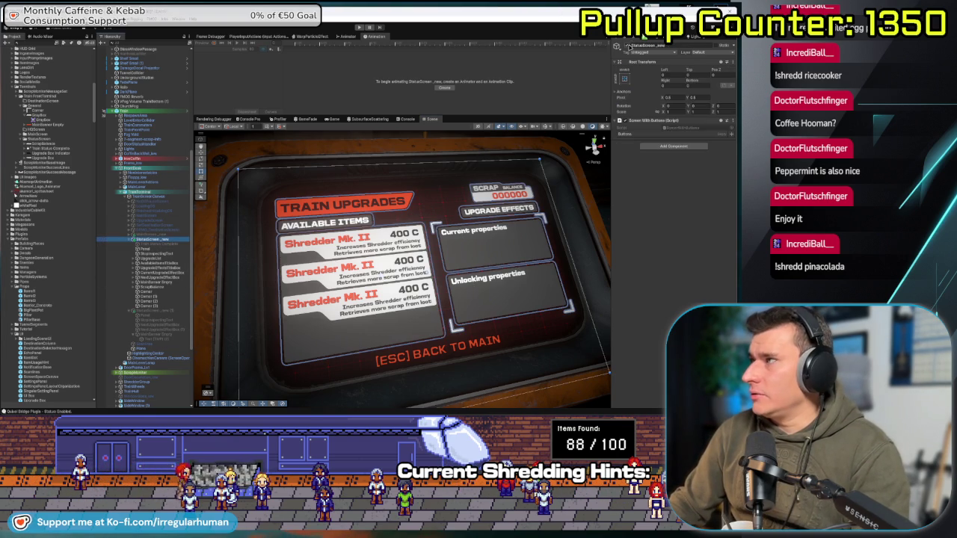
# - Hide StatusScreen_new, activate StatusScreen_new (1), and name its panels LeftTerminal and RightTerminal
pyautogui.click(627, 46)
pyautogui.click(153, 310)
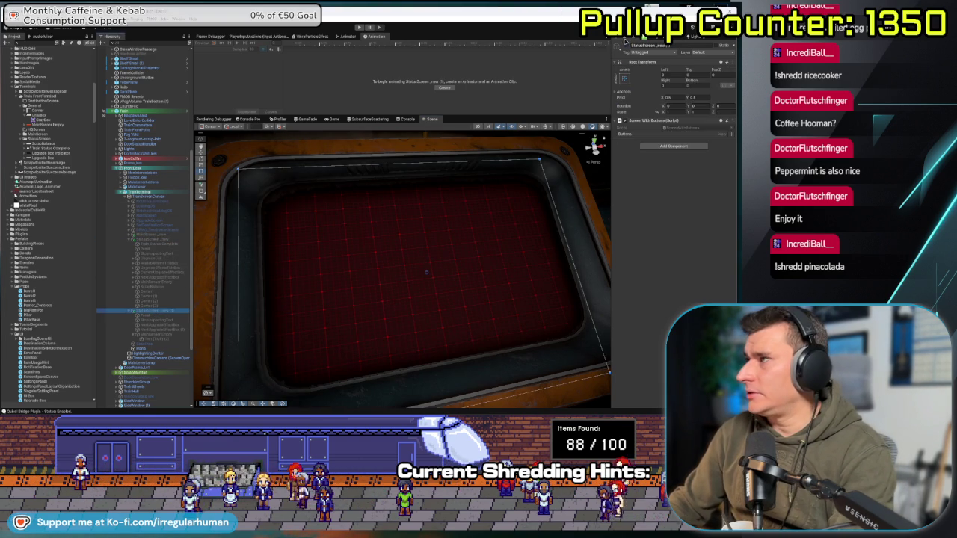
pyautogui.hotkey('alt', 'shift', 'a')
pyautogui.click(149, 334)
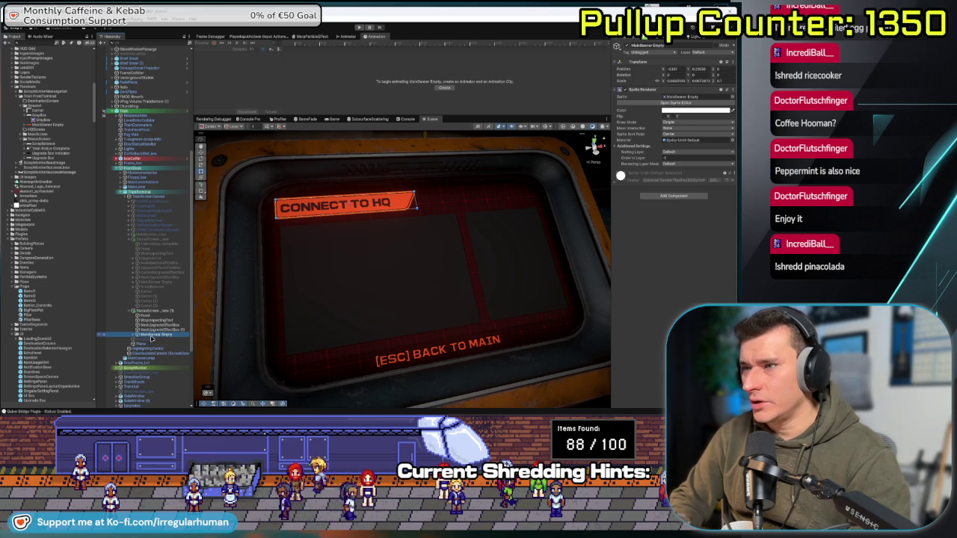
pyautogui.press('Up')
pyautogui.press('Up')
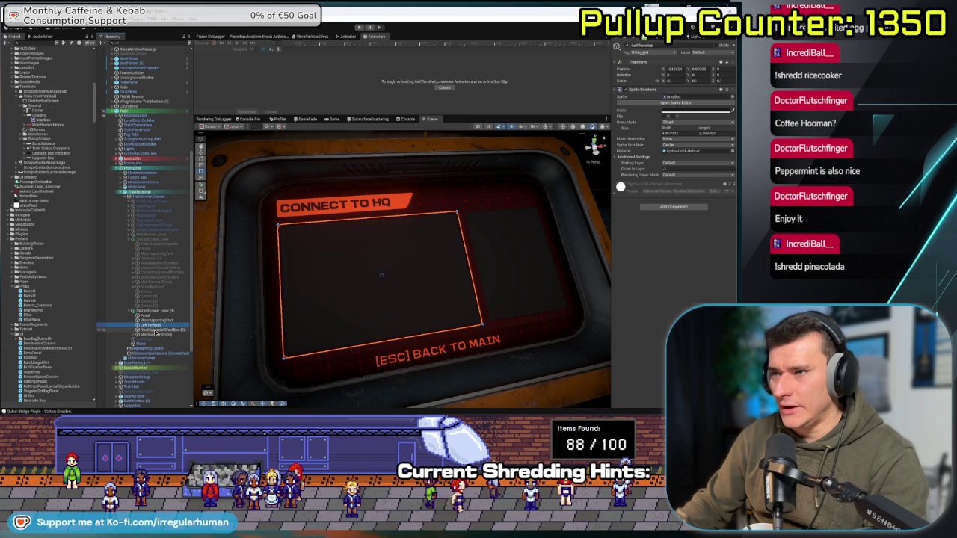
pyautogui.click(156, 330)
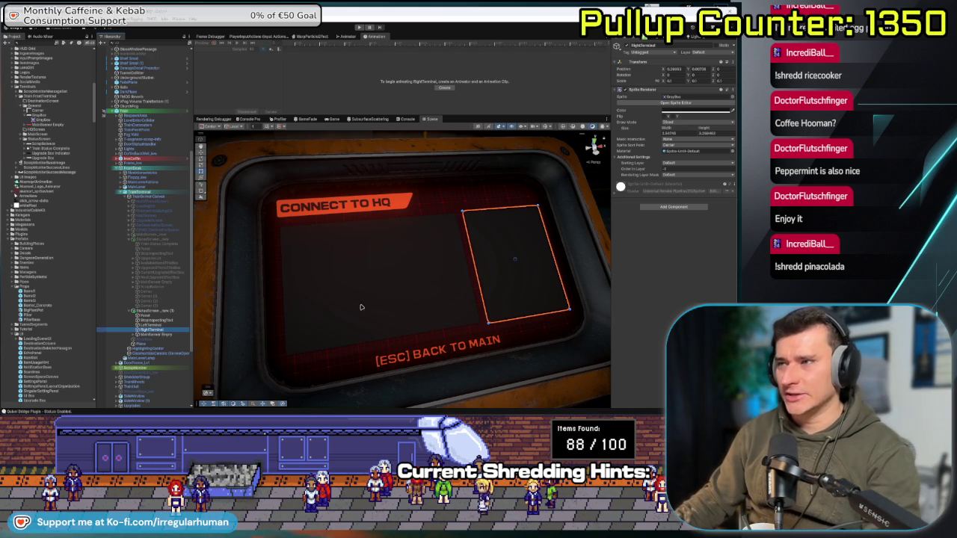
# - Orbit around the terminal, then select StatusScreen_new (1) and begin renaming it ConnectToHQScreen
pyautogui.press('f')
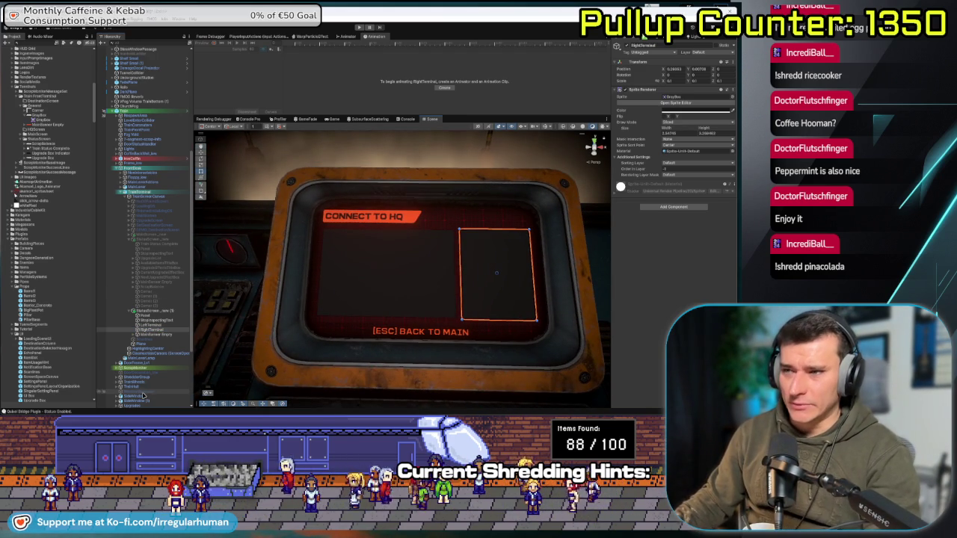
pyautogui.click(143, 392)
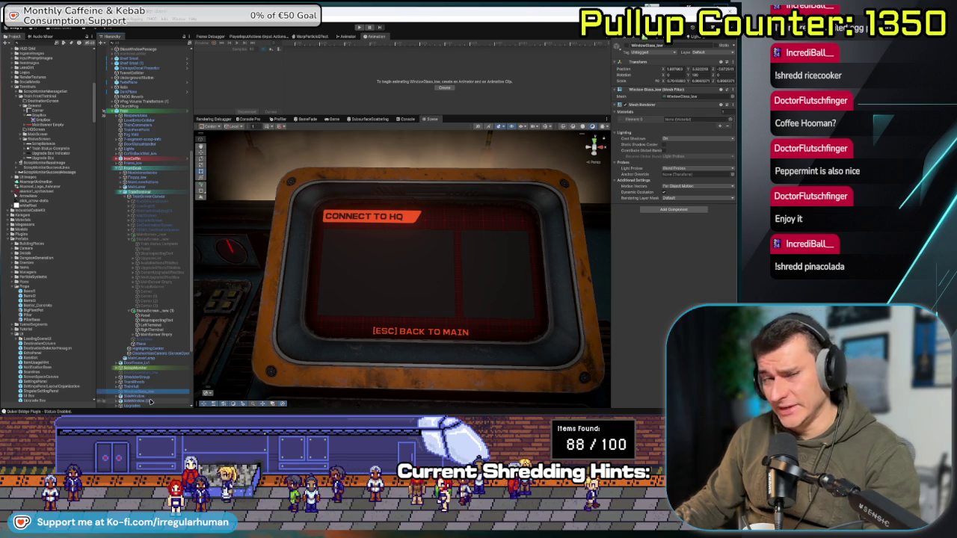
pyautogui.scroll(5, 391, 341)
pyautogui.moveTo(391, 341); pyautogui.dragTo(386, 330)
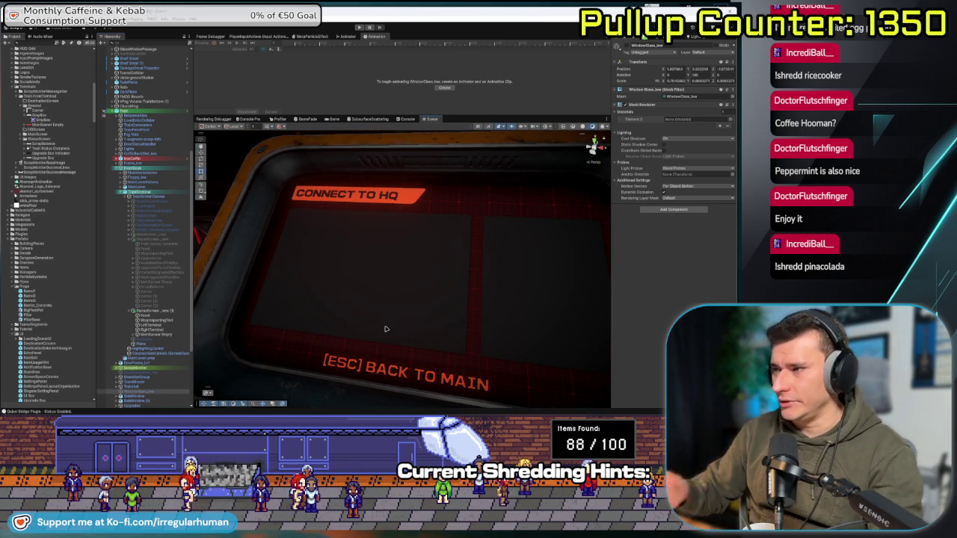
pyautogui.moveTo(373, 280)
pyautogui.mouseDown()
pyautogui.moveTo(391, 295)
pyautogui.moveTo(261, 265)
pyautogui.moveTo(327, 288)
pyautogui.mouseUp()
pyautogui.moveTo(323, 279)
pyautogui.mouseDown()
pyautogui.moveTo(338, 288)
pyautogui.moveTo(364, 265)
pyautogui.moveTo(455, 267)
pyautogui.moveTo(447, 287)
pyautogui.moveTo(460, 296)
pyautogui.moveTo(421, 278)
pyautogui.moveTo(438, 287)
pyautogui.mouseUp()
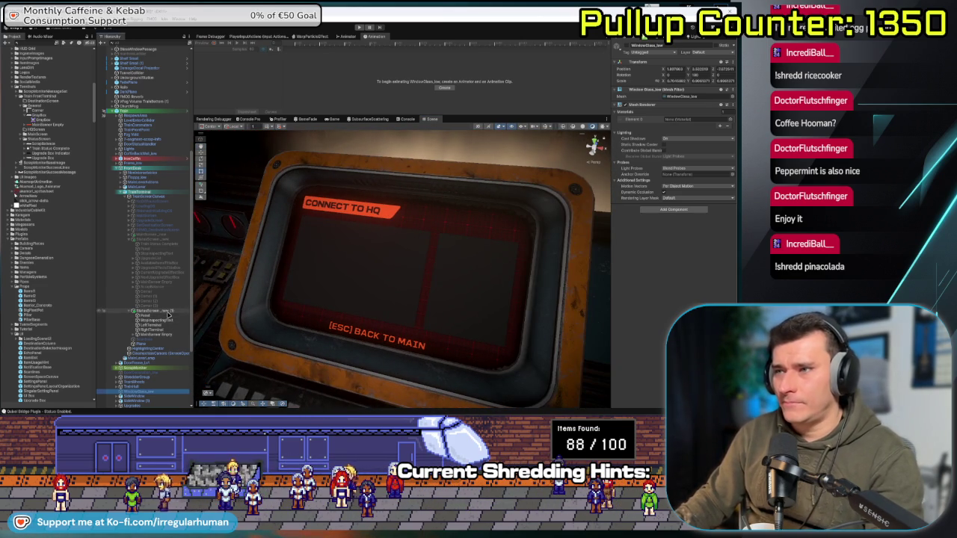
pyautogui.press('Down')
pyautogui.click(154, 310)
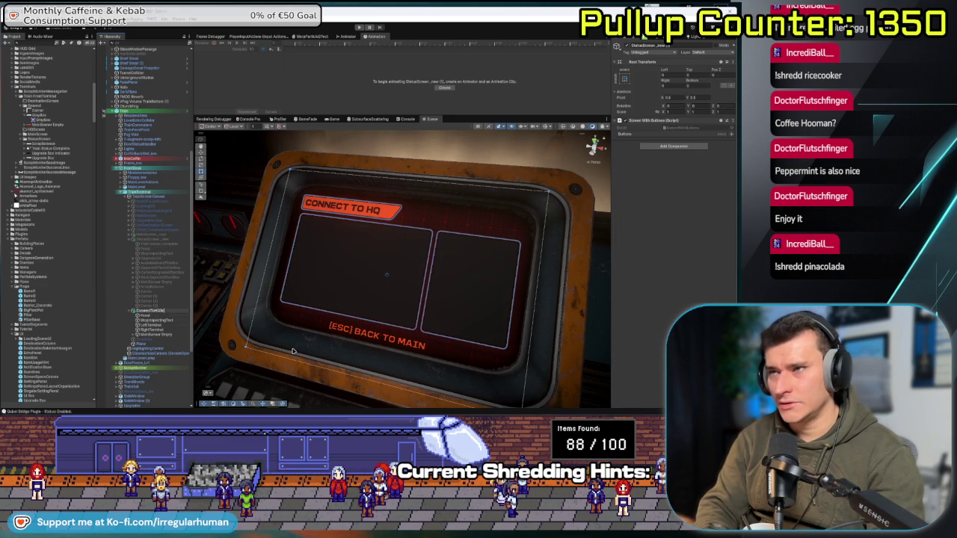
# - Assign ConnectToHQScreen to the TrainScreenCanvas manager's screen field
pyautogui.click(293, 351)
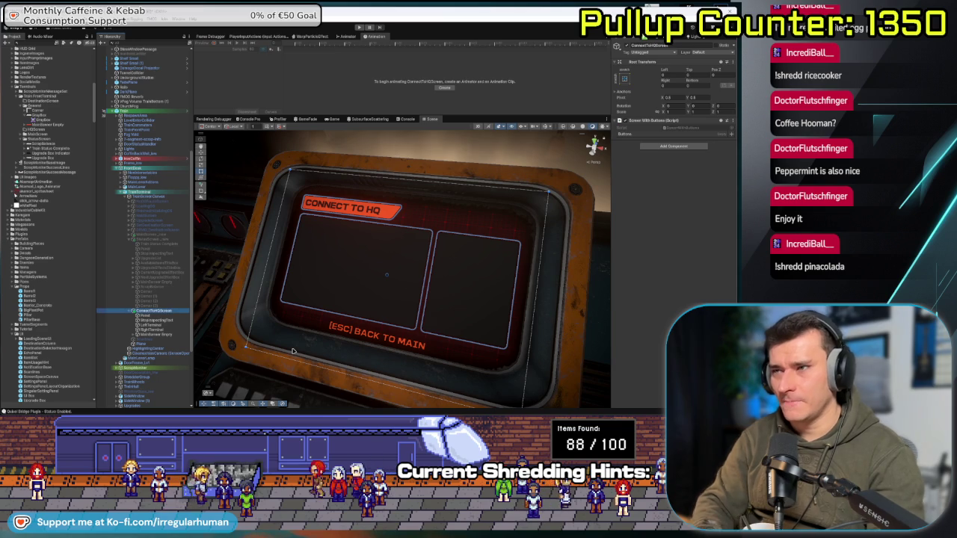
pyautogui.click(149, 197)
pyautogui.moveTo(150, 315)
pyautogui.mouseDown()
pyautogui.moveTo(687, 288)
pyautogui.moveTo(682, 296)
pyautogui.mouseUp()
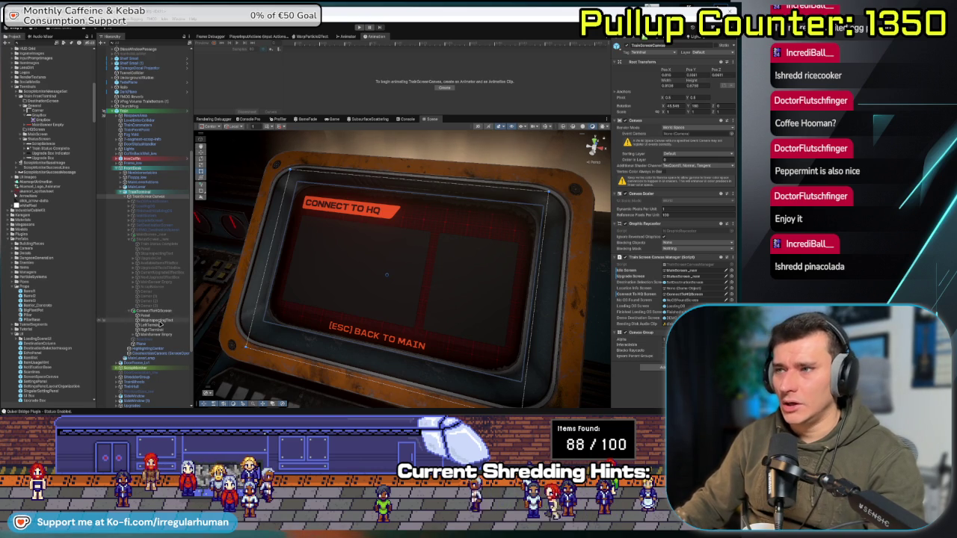
# - Add a UI Text - TextMeshPro object inside the LeftTerminal panel
pyautogui.click(156, 326)
pyautogui.rightClick(152, 328)
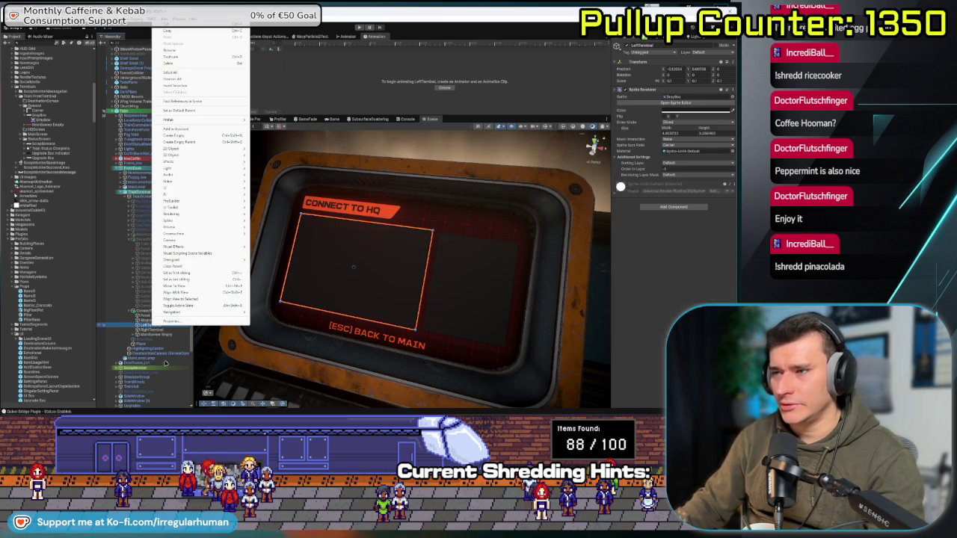
pyautogui.moveTo(193, 188)
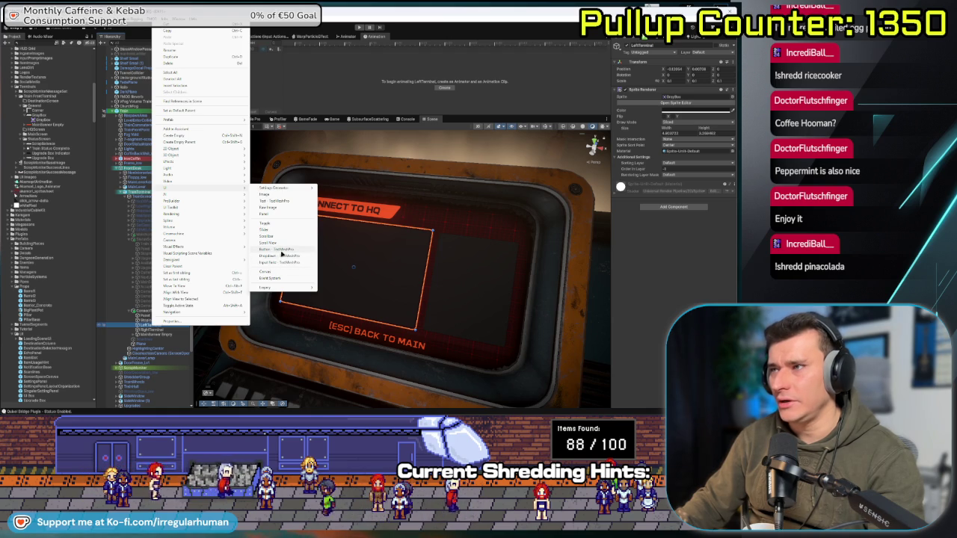
pyautogui.click(275, 201)
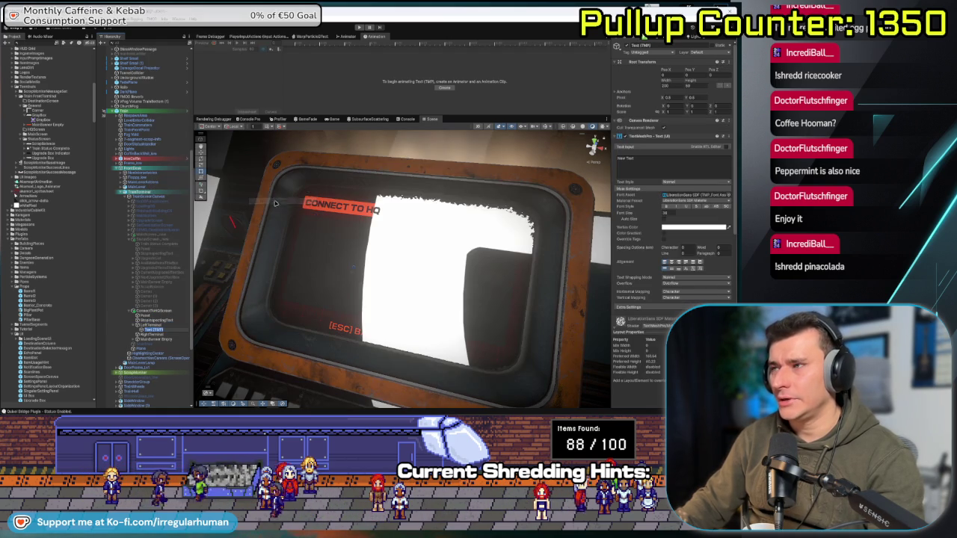
# - Stretch the new text's Rect Transform to fill the left panel and clear its font size
pyautogui.doubleClick(686, 85)
pyautogui.write('1')
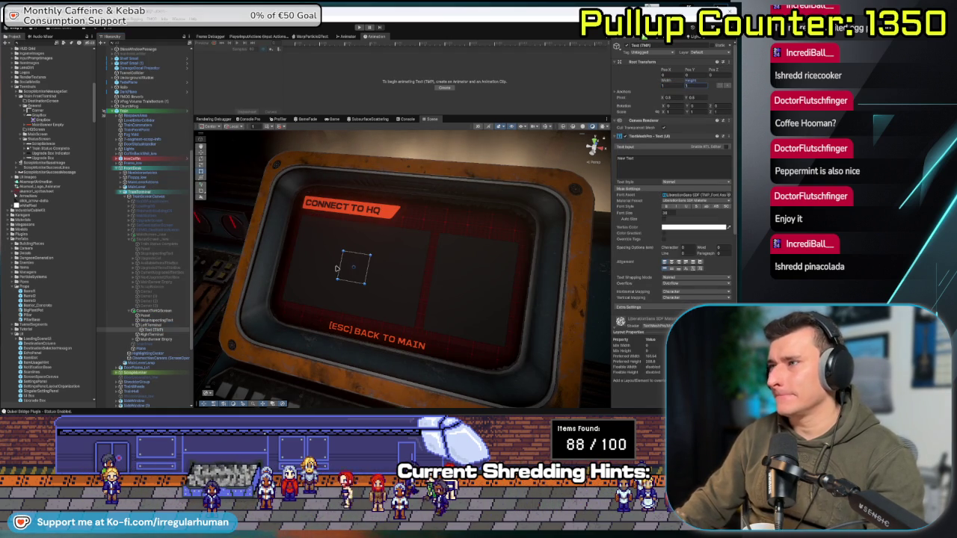
pyautogui.moveTo(340, 265); pyautogui.dragTo(301, 264)
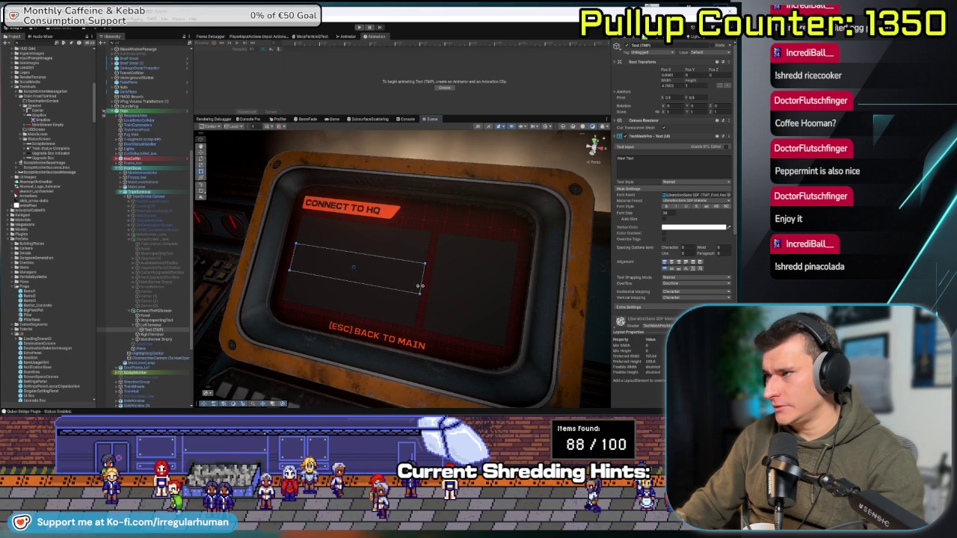
pyautogui.moveTo(365, 255)
pyautogui.mouseDown()
pyautogui.moveTo(373, 221)
pyautogui.moveTo(345, 240)
pyautogui.moveTo(427, 225)
pyautogui.moveTo(438, 231)
pyautogui.moveTo(421, 229)
pyautogui.moveTo(402, 244)
pyautogui.mouseUp()
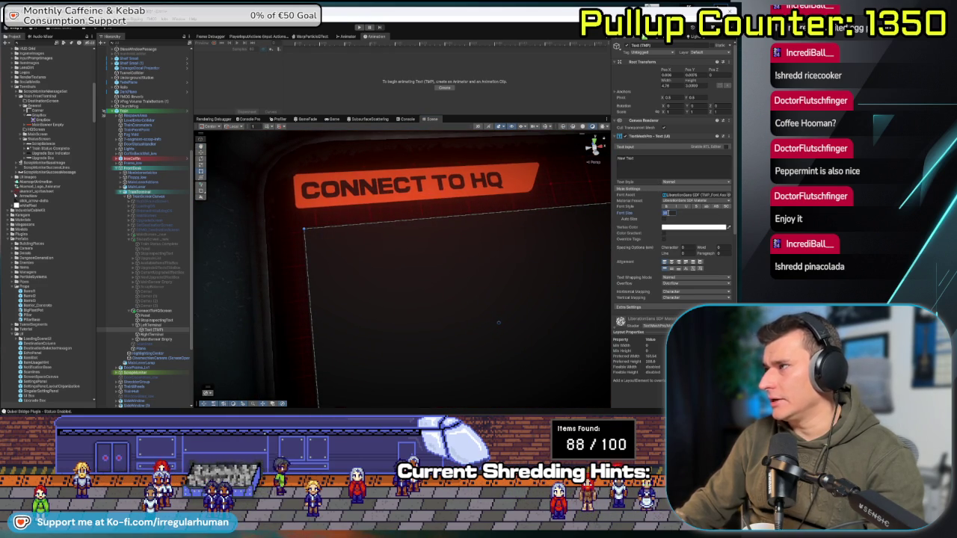
pyautogui.write('1')
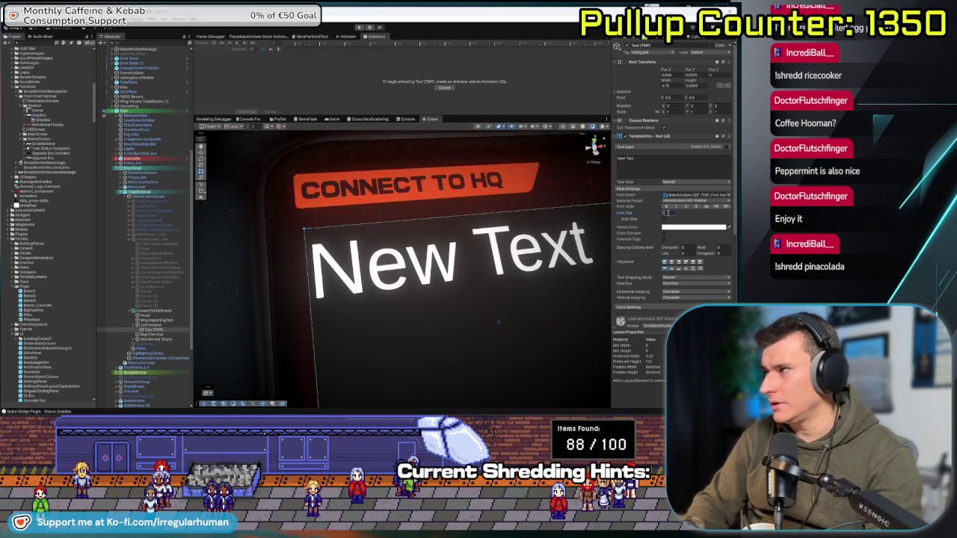
pyautogui.press('BackSpace')
# - Set the font size to 0.1 and apply the Dimensia with Kerning font asset
pyautogui.write('0.1')
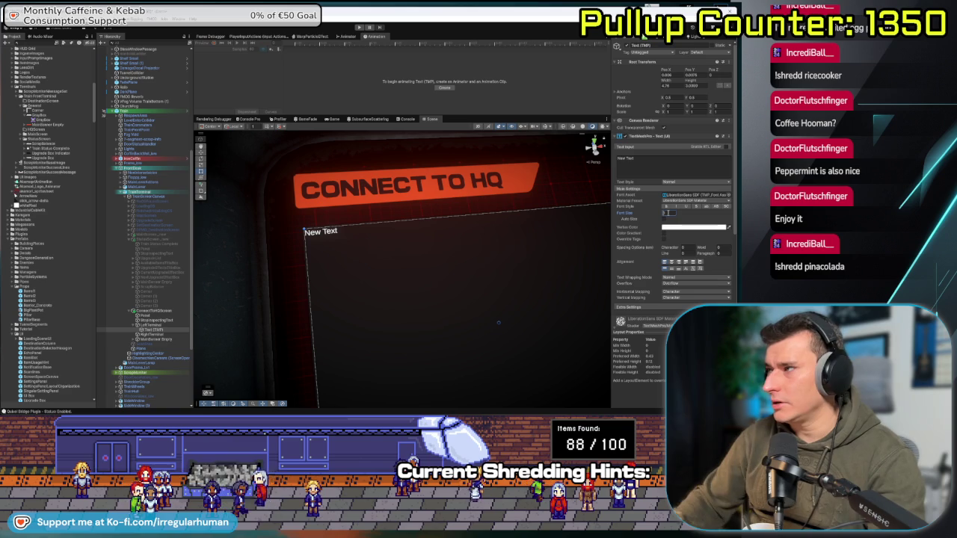
pyautogui.click(729, 194)
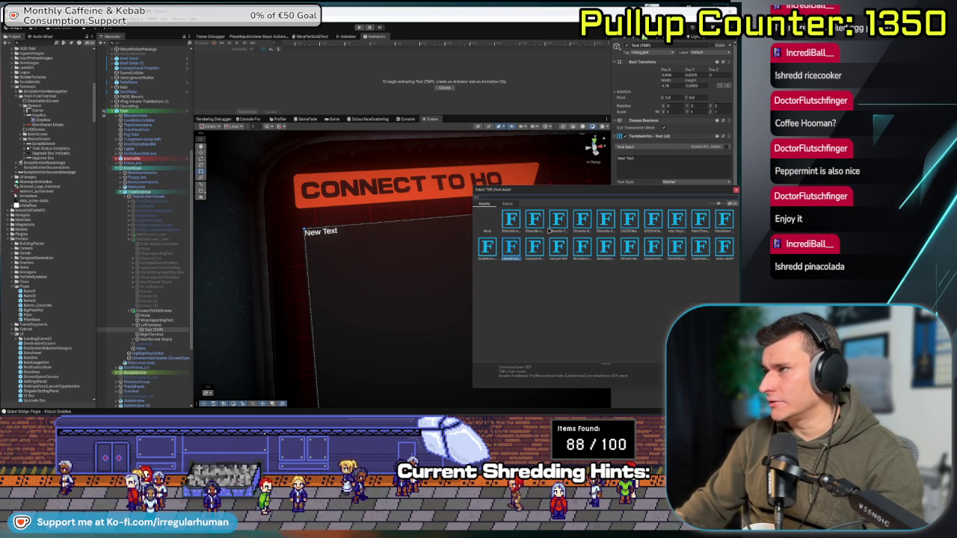
pyautogui.click(515, 219)
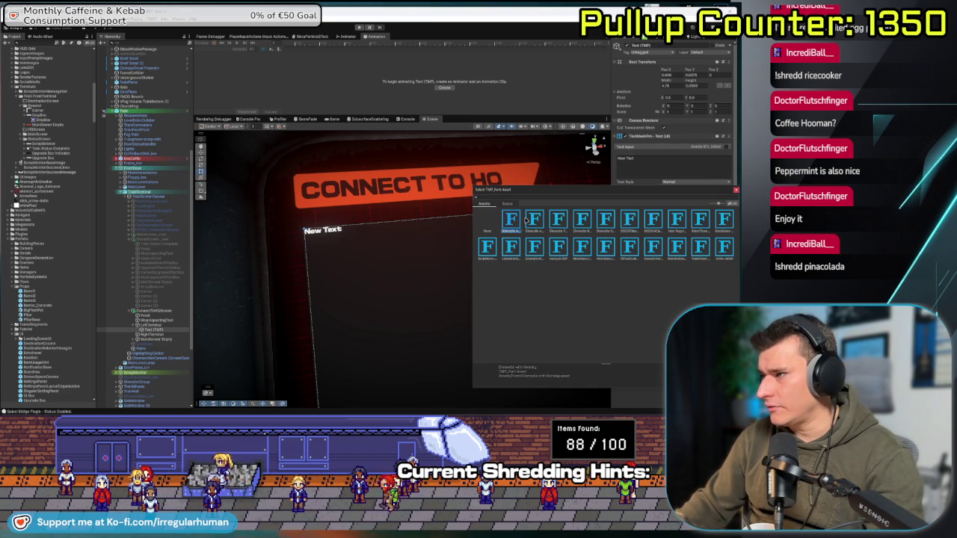
pyautogui.click(528, 223)
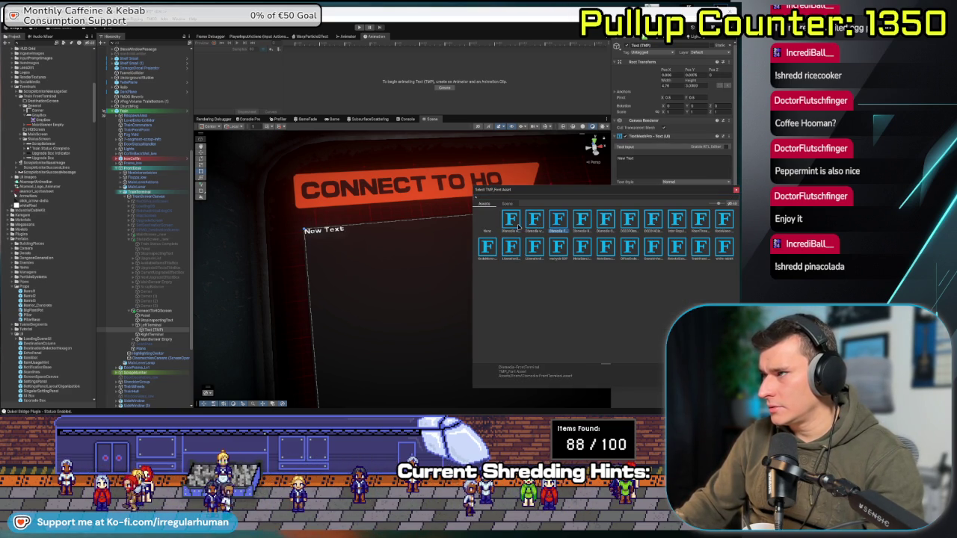
pyautogui.doubleClick(519, 226)
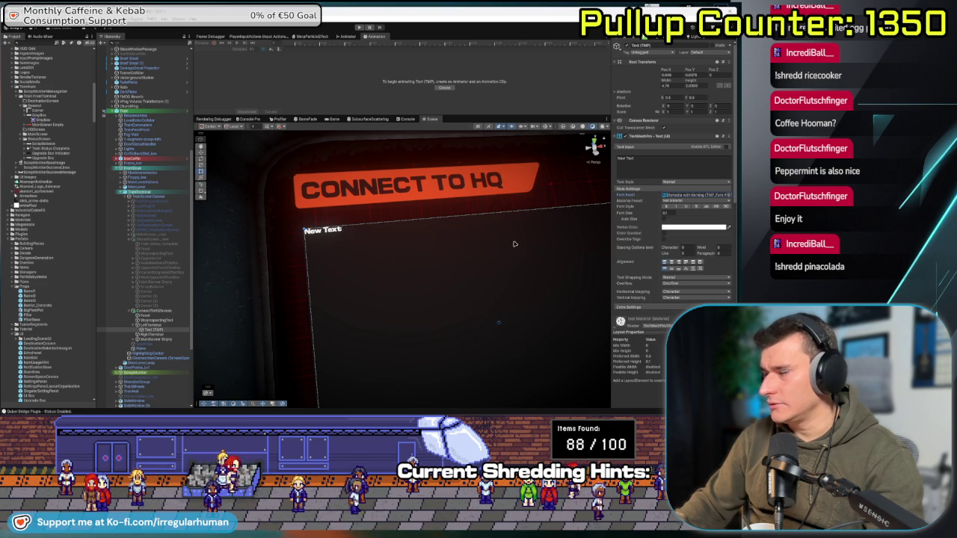
# - Zoom out and nudge the text box's left, top and right edges just inside the left panel's border
pyautogui.scroll(-5, 514, 244)
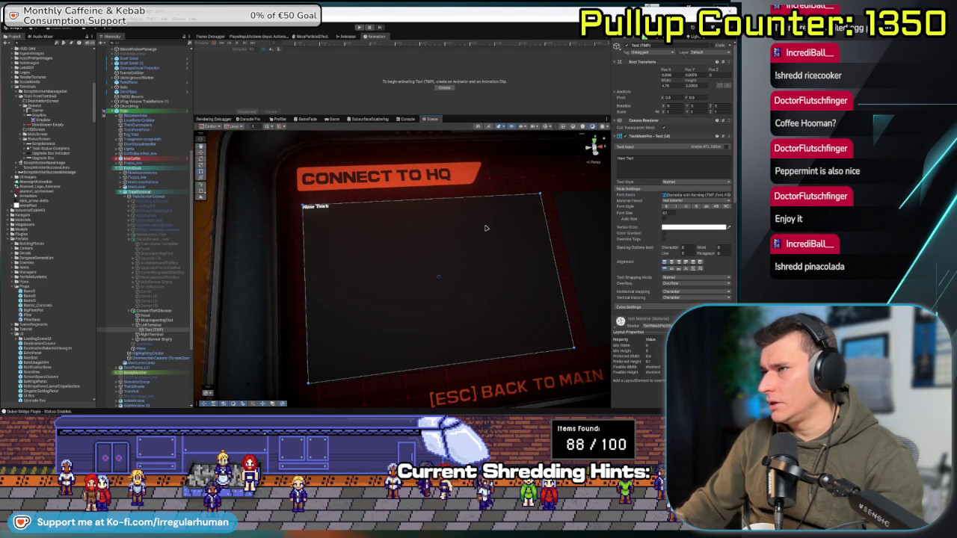
pyautogui.moveTo(298, 242); pyautogui.dragTo(300, 241)
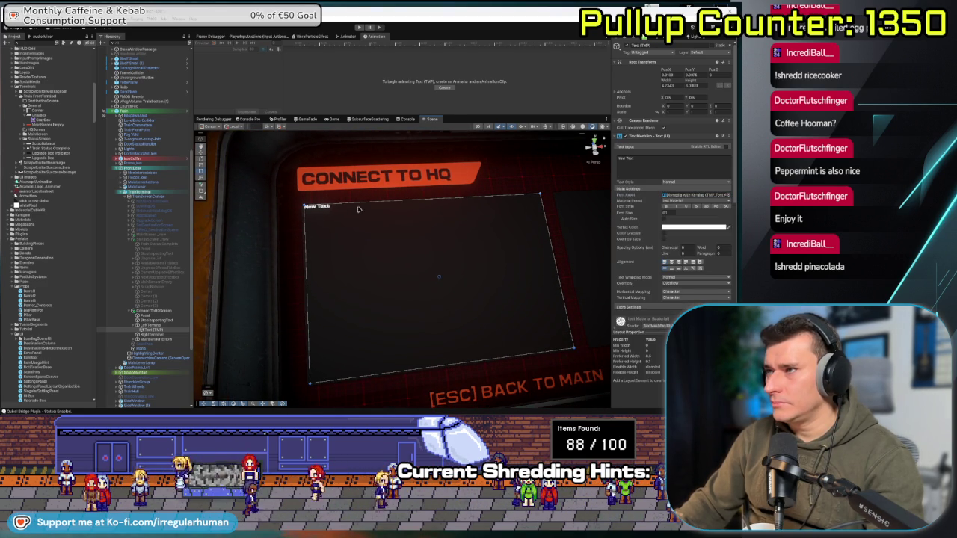
pyautogui.moveTo(359, 202); pyautogui.dragTo(359, 204)
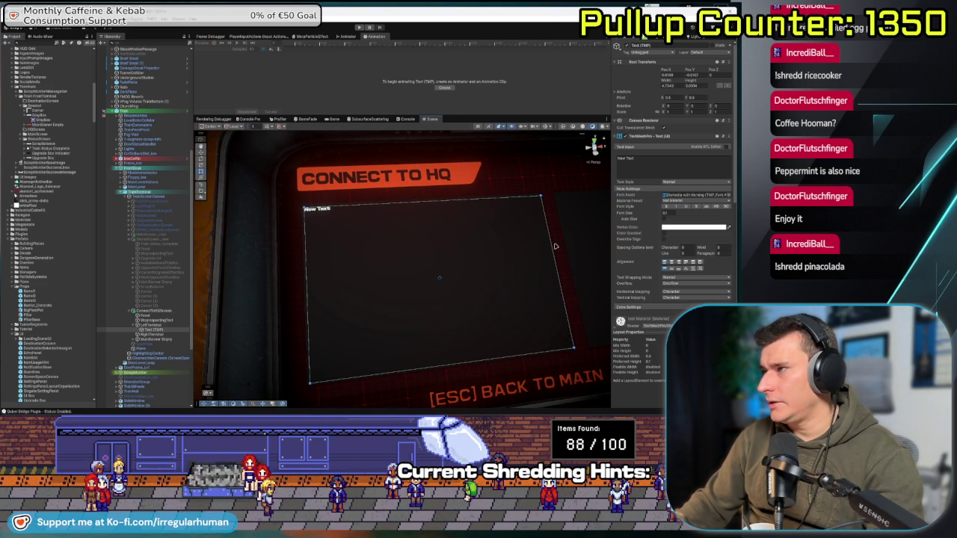
pyautogui.moveTo(551, 246)
pyautogui.mouseDown()
pyautogui.moveTo(493, 269)
pyautogui.moveTo(427, 220)
pyautogui.moveTo(400, 271)
pyautogui.moveTo(391, 246)
pyautogui.moveTo(406, 246)
pyautogui.moveTo(399, 249)
pyautogui.mouseUp()
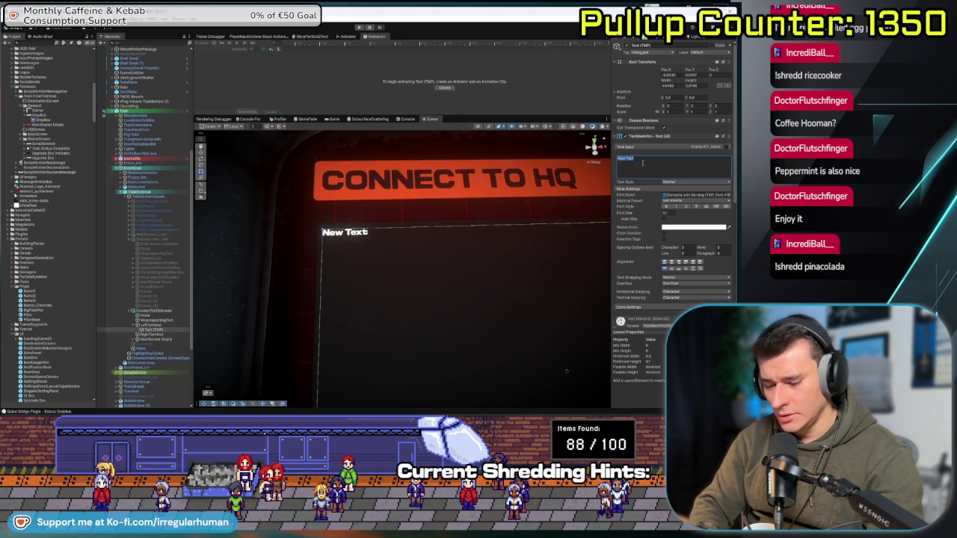
# - Replace the placeholder 'New Text' with 'Connecting to HQ ...' and bring the ChatGPT window alongside
pyautogui.press('BackSpace')
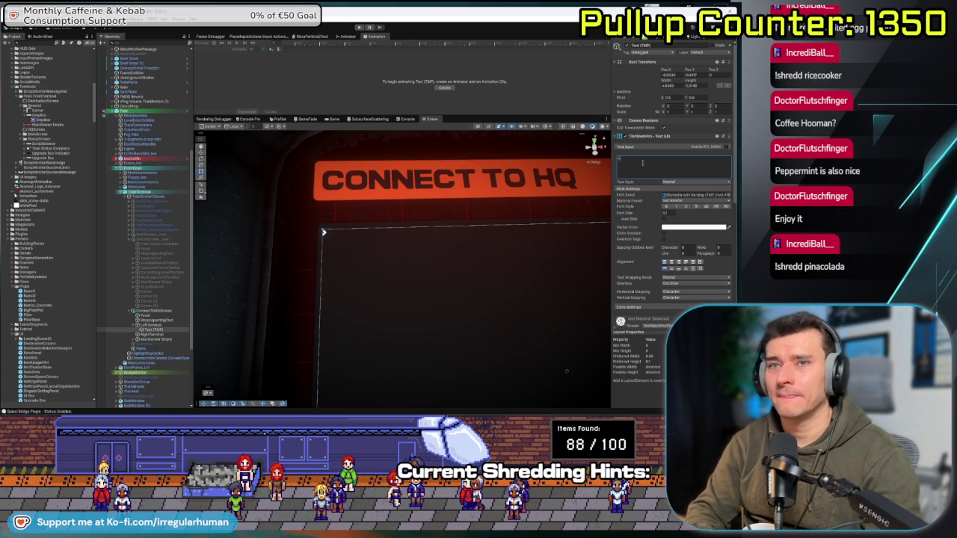
pyautogui.write('Connecting to HQ')
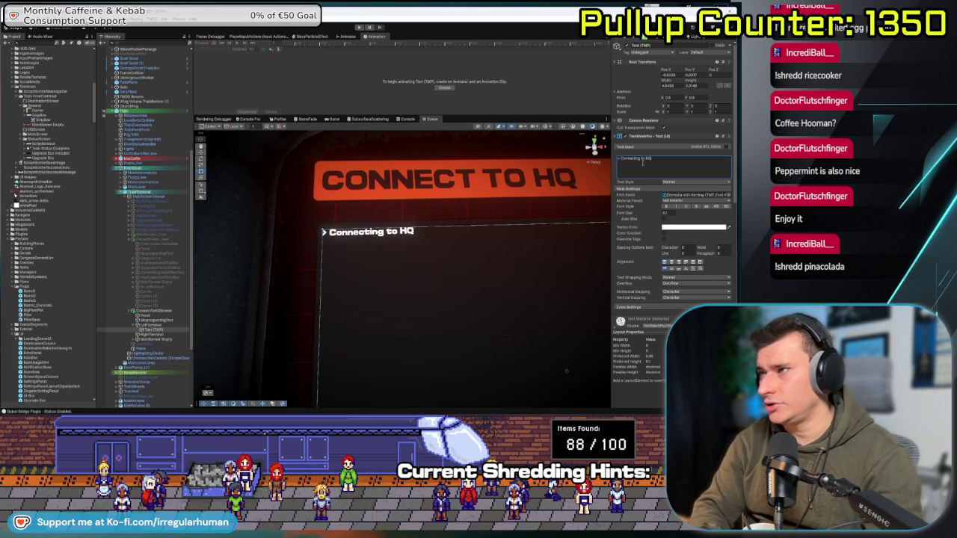
pyautogui.write(' ...')
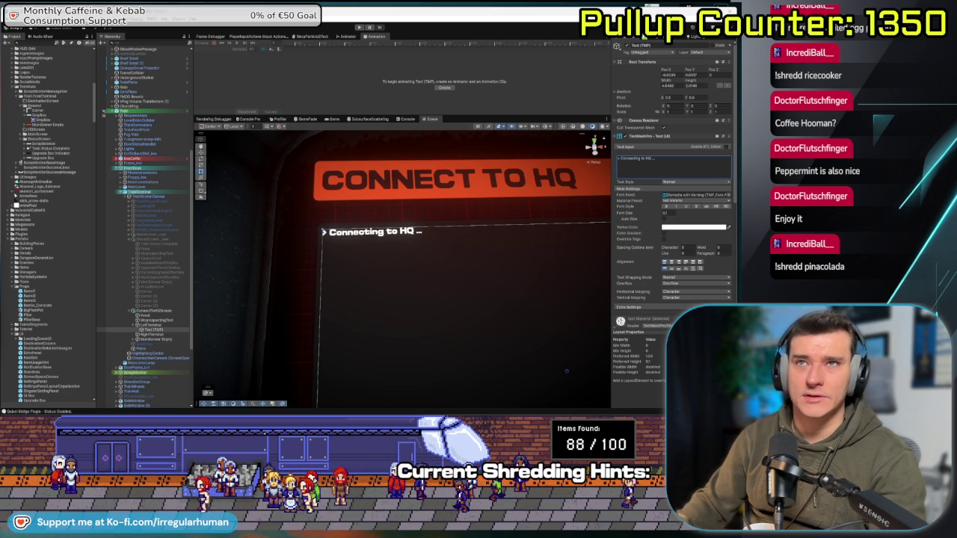
pyautogui.moveTo(224, 86)
pyautogui.mouseDown()
pyautogui.moveTo(502, 63)
pyautogui.moveTo(438, 61)
pyautogui.moveTo(449, 54)
pyautogui.mouseUp()
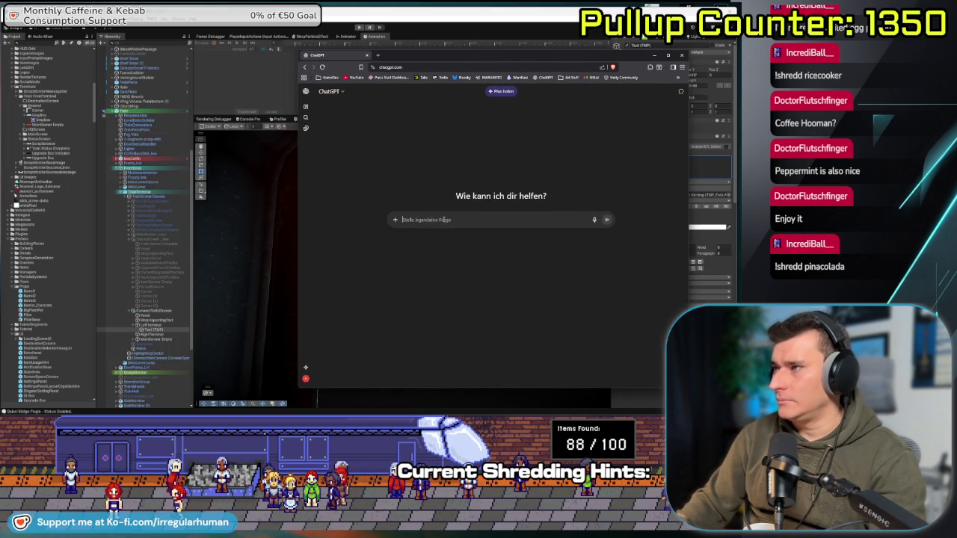
# - Ask ChatGPT for failing-connection filler text starting with '> Connecting to HQ ...' plus general system info
pyautogui.write('I')
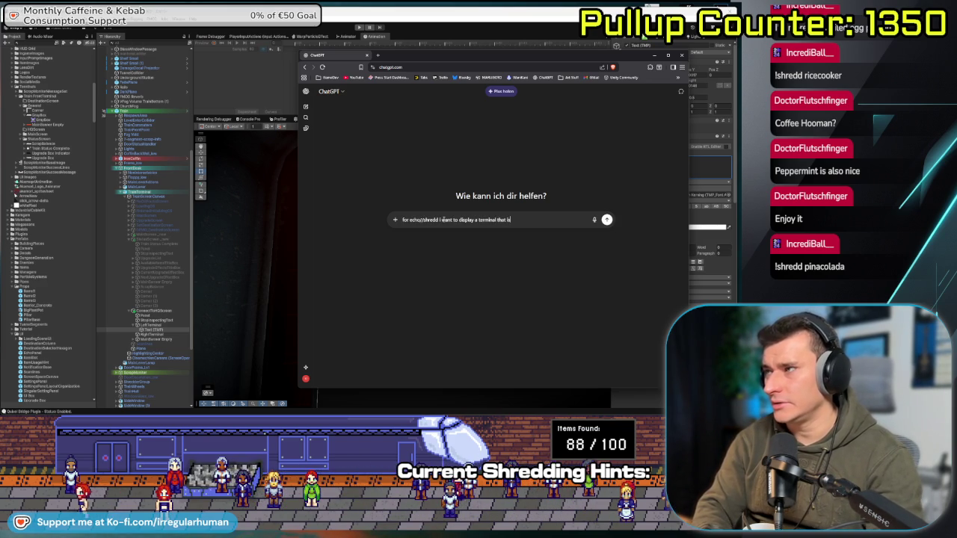
pyautogui.write('showing')
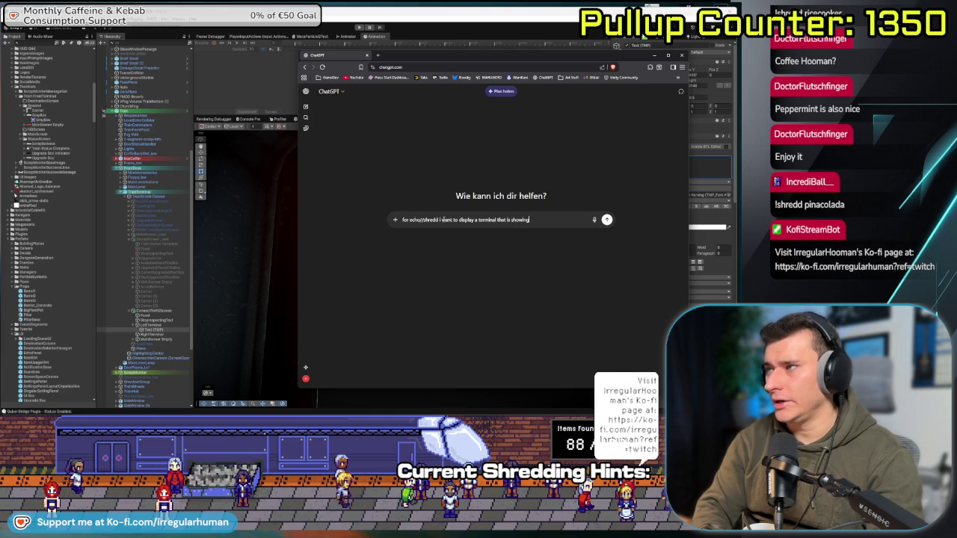
pyautogui.write(' a failing con')
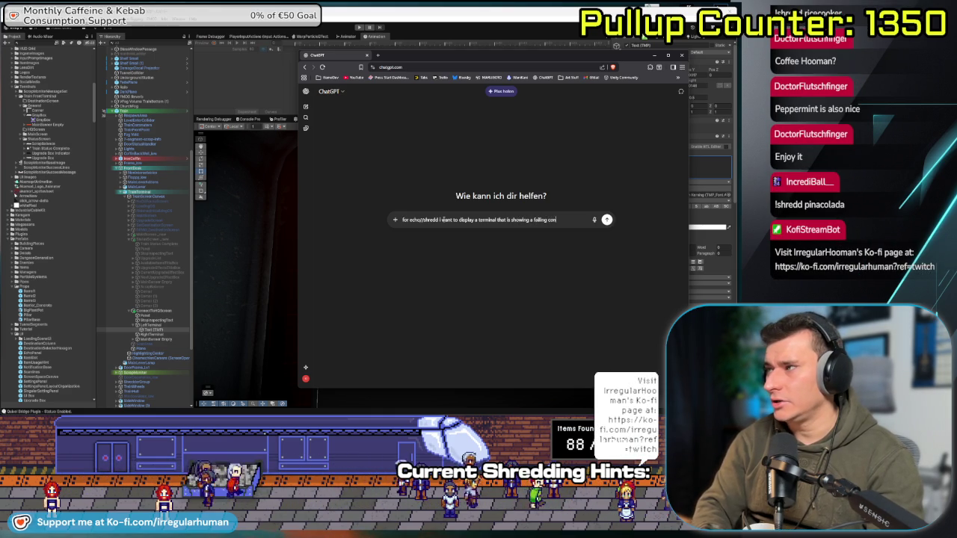
pyautogui.write('ection the the head')
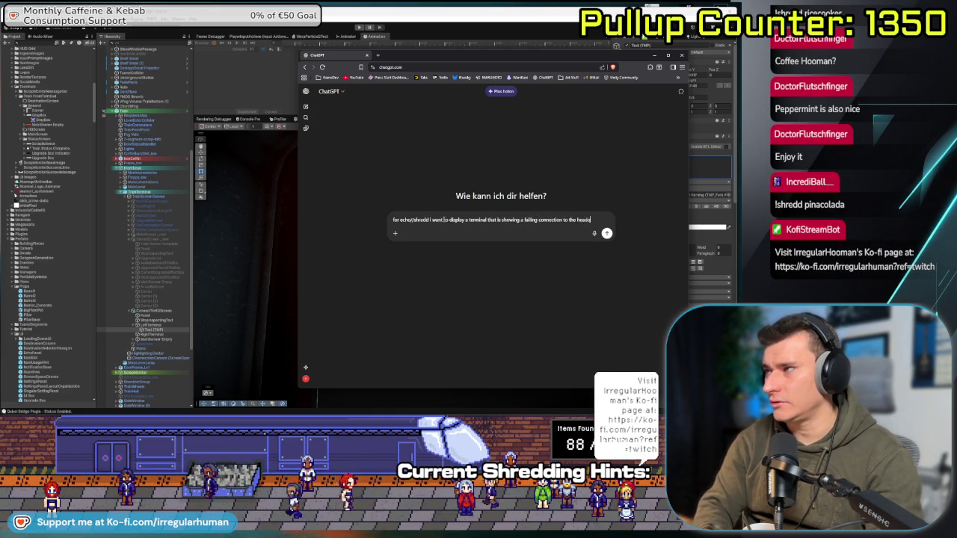
pyautogui.write('ters. Can y')
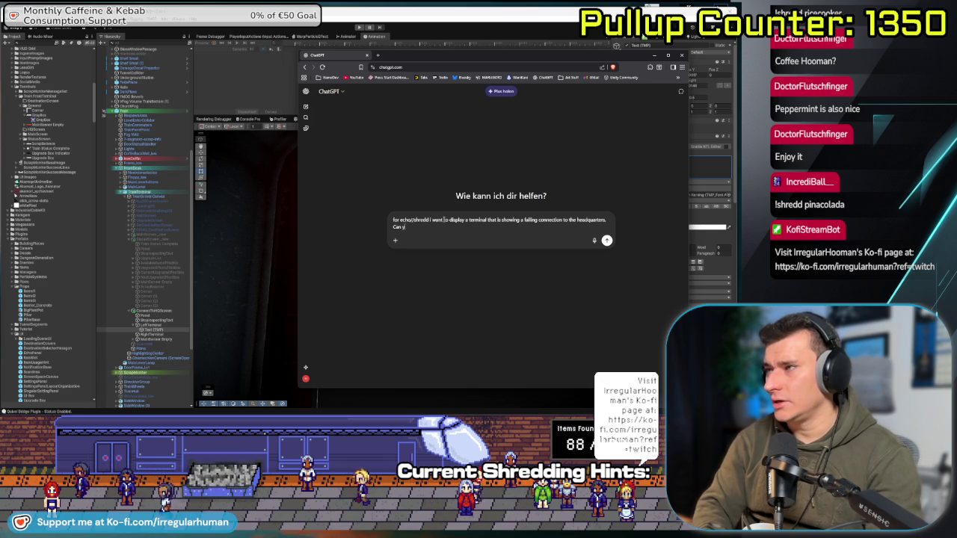
pyautogui.write('ou t')
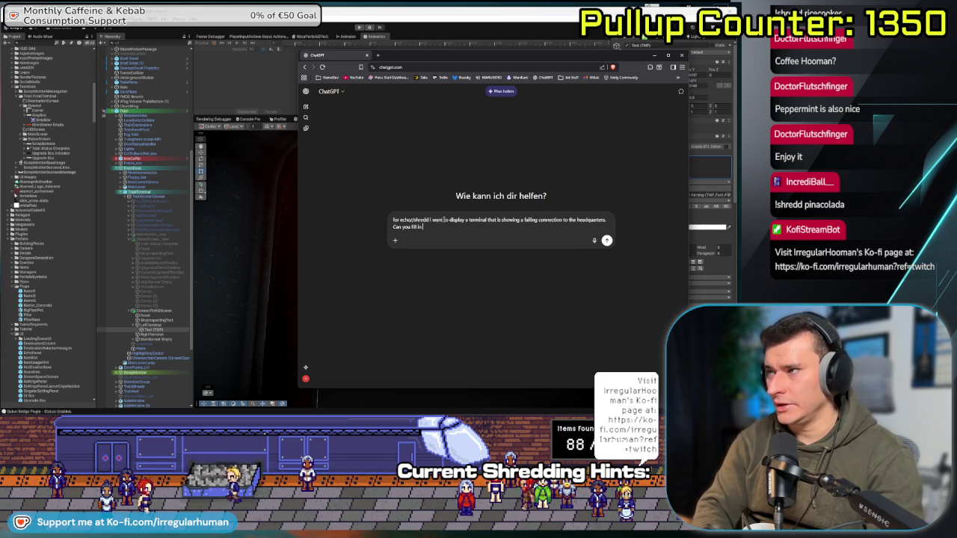
pyautogui.write('ki')
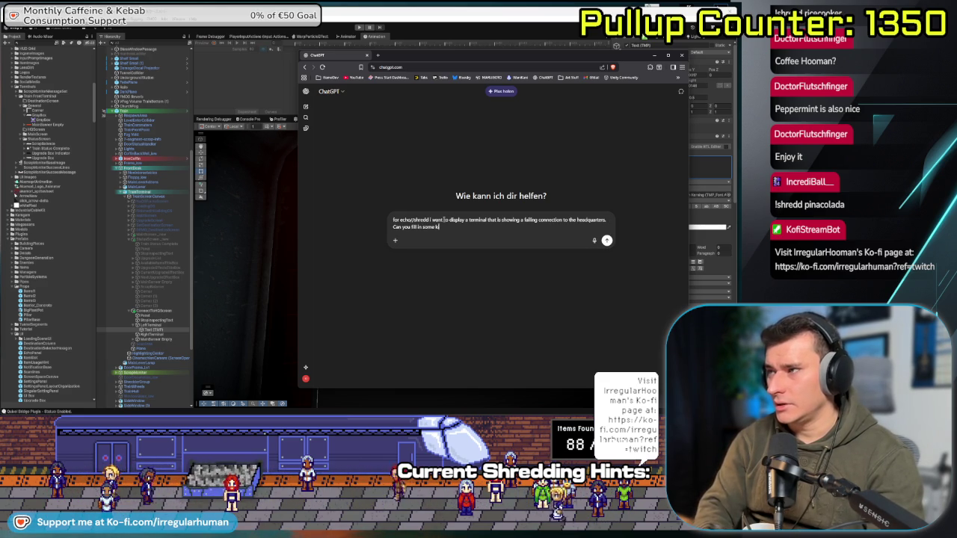
pyautogui.write('nd oller text')
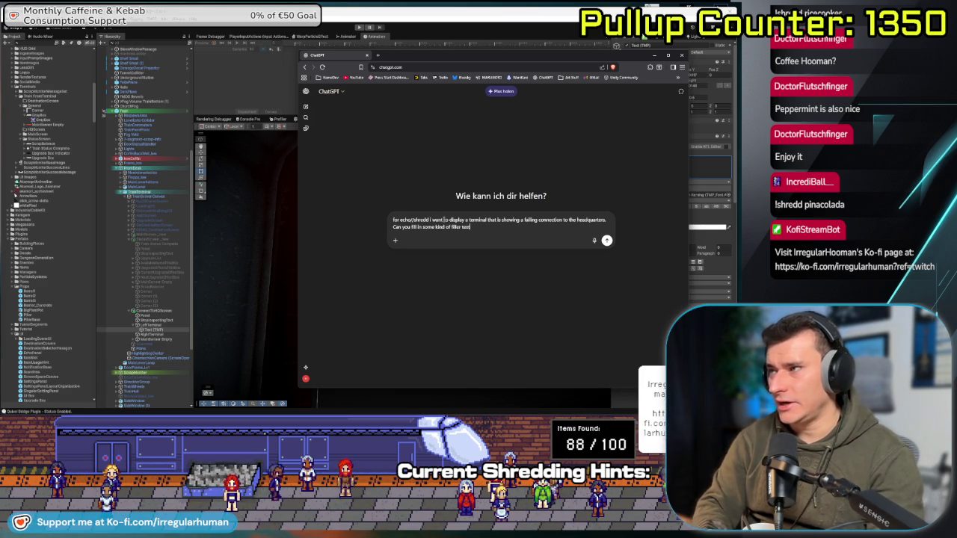
pyautogui.write('? Thi the f')
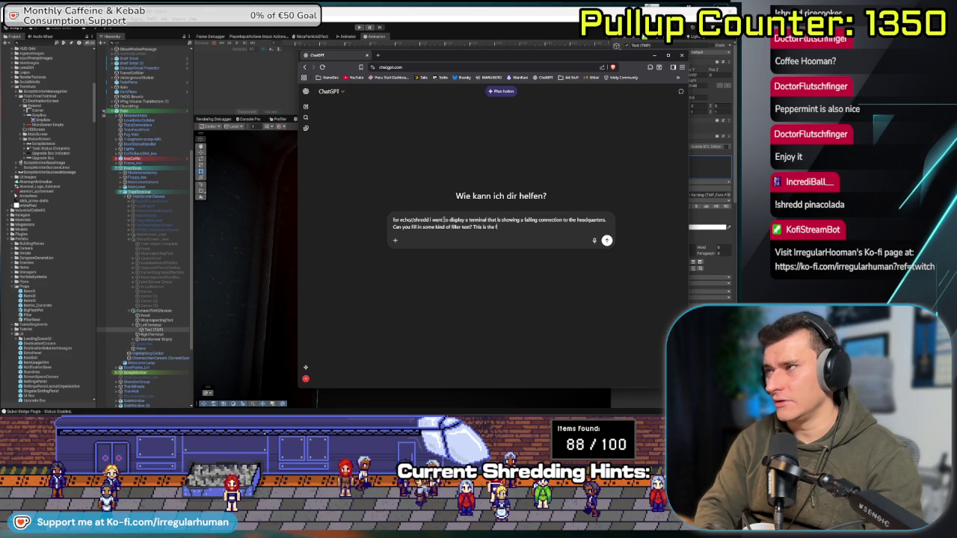
pyautogui.write('irst line of')
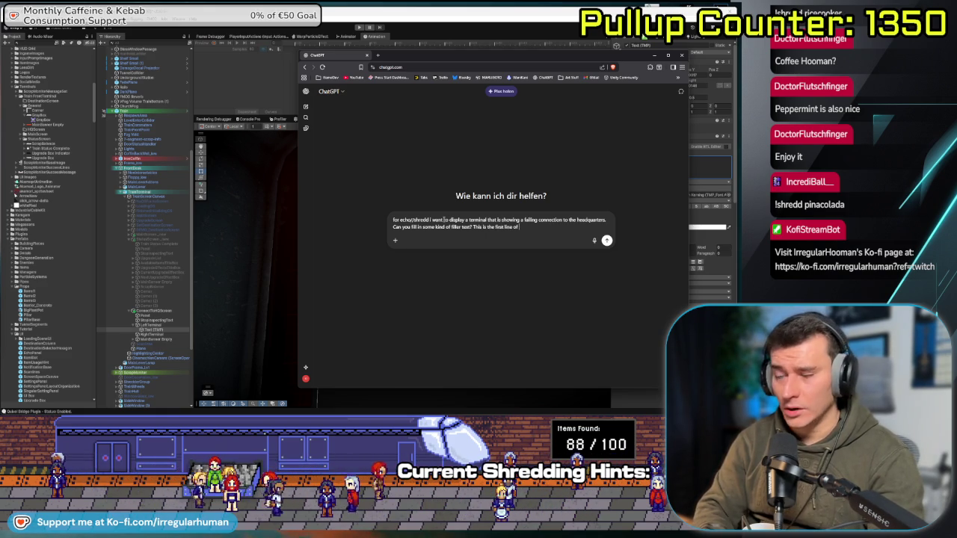
pyautogui.write(' Output:')
pyautogui.hotkey('shift', 'Return')
pyautogui.write('> Connecting to HQ ...')
pyautogui.hotkey('shift', 'Return')
pyautogui.hotkey('shift', 'Return')
pyautogui.write('Also')
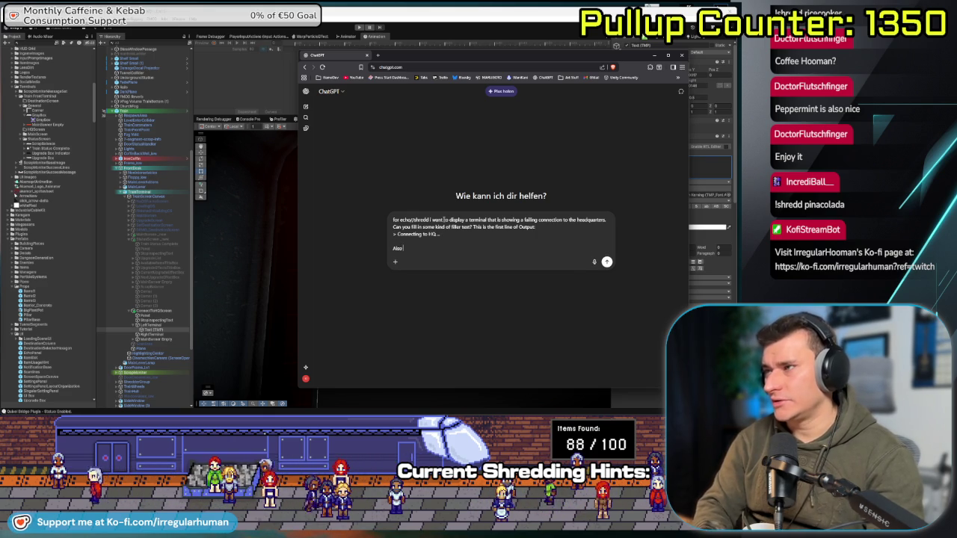
pyautogui.write(' add in')
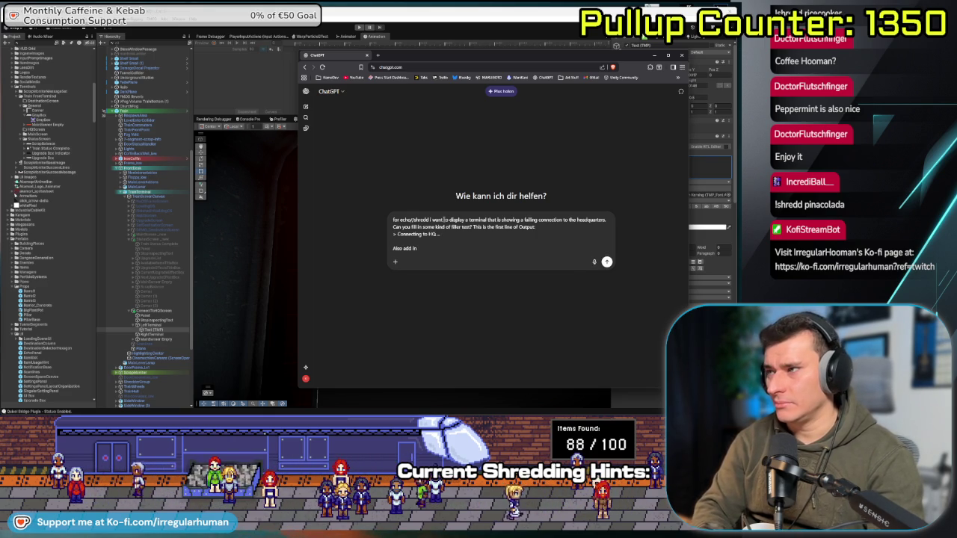
pyautogui.write(' some sort of system info')
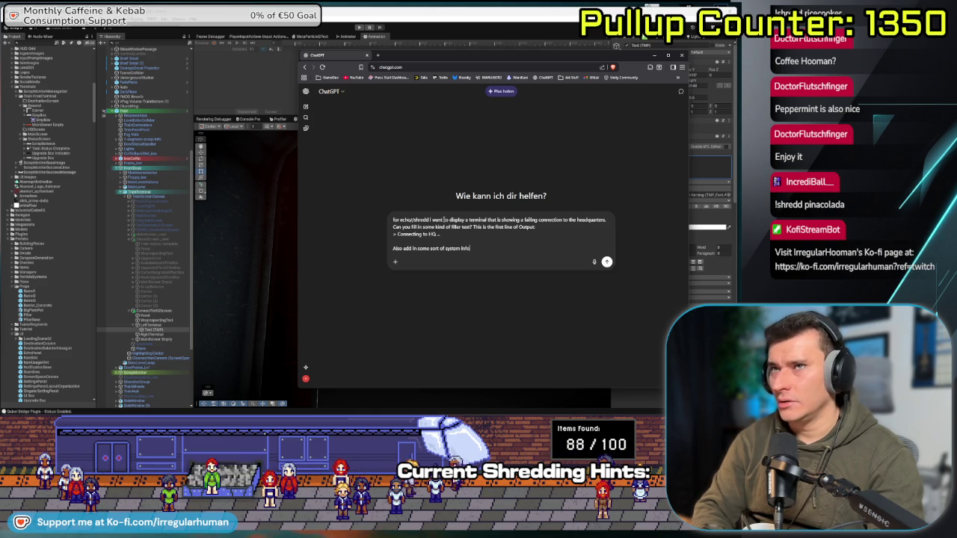
pyautogui.write(' an')
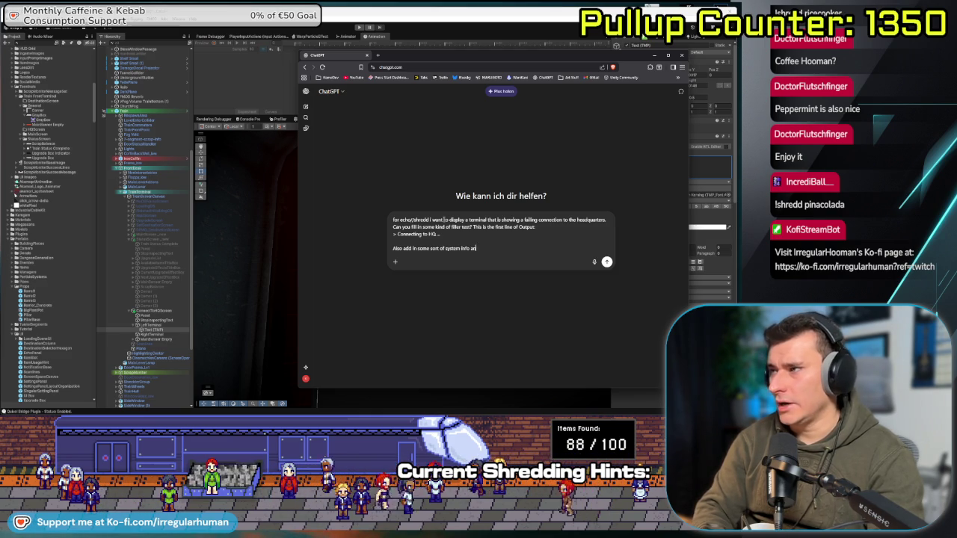
pyautogui.write('d general s')
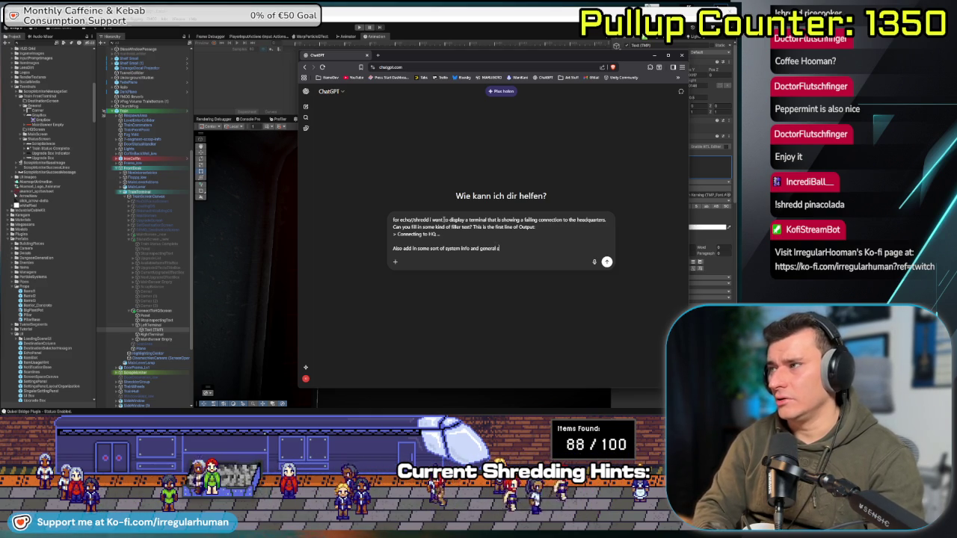
pyautogui.write('tuff of a failing system or failing connection')
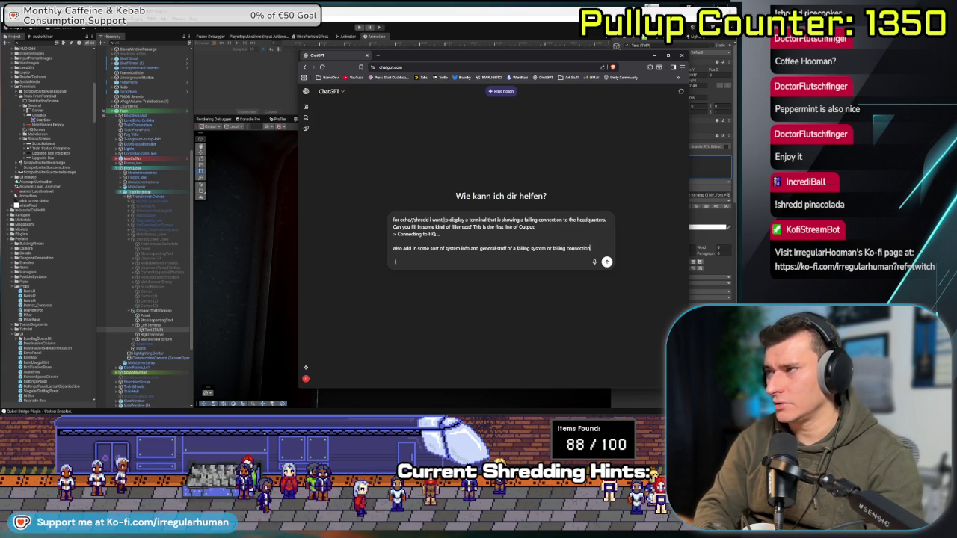
pyautogui.press('Return')
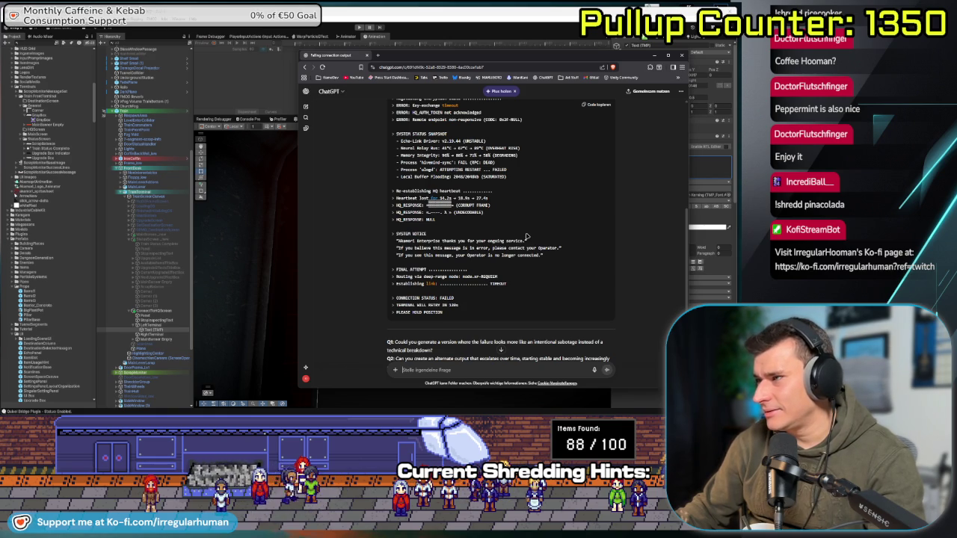
# - Copy the reply's log lines from 'Connecting to HQ' through the remote endpoint error, then return to Unity
pyautogui.scroll(4, 523, 255)
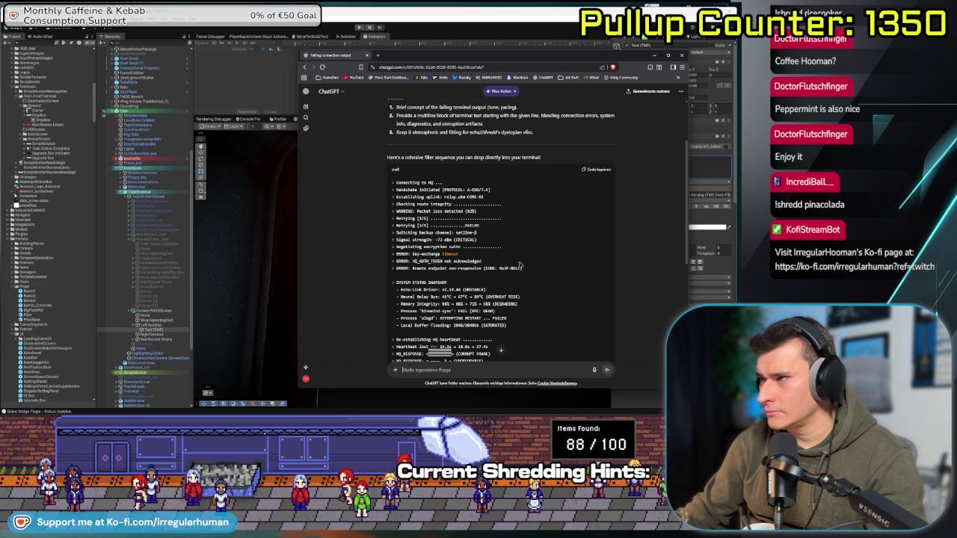
pyautogui.moveTo(537, 273); pyautogui.dragTo(423, 240)
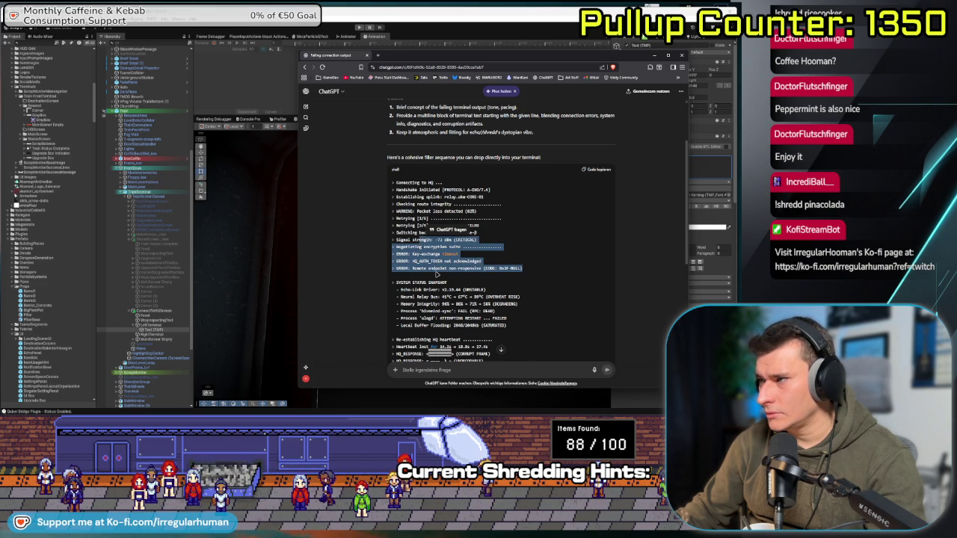
pyautogui.scroll(-1, 437, 276)
pyautogui.click(530, 269)
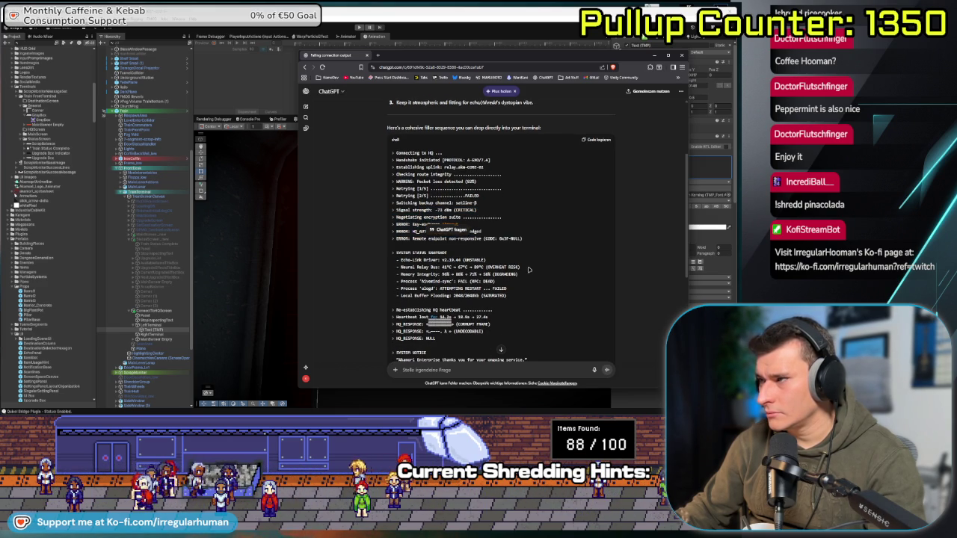
pyautogui.moveTo(513, 299)
pyautogui.mouseDown()
pyautogui.moveTo(479, 248)
pyautogui.moveTo(504, 256)
pyautogui.moveTo(494, 242)
pyautogui.mouseUp()
pyautogui.scroll(1, 493, 239)
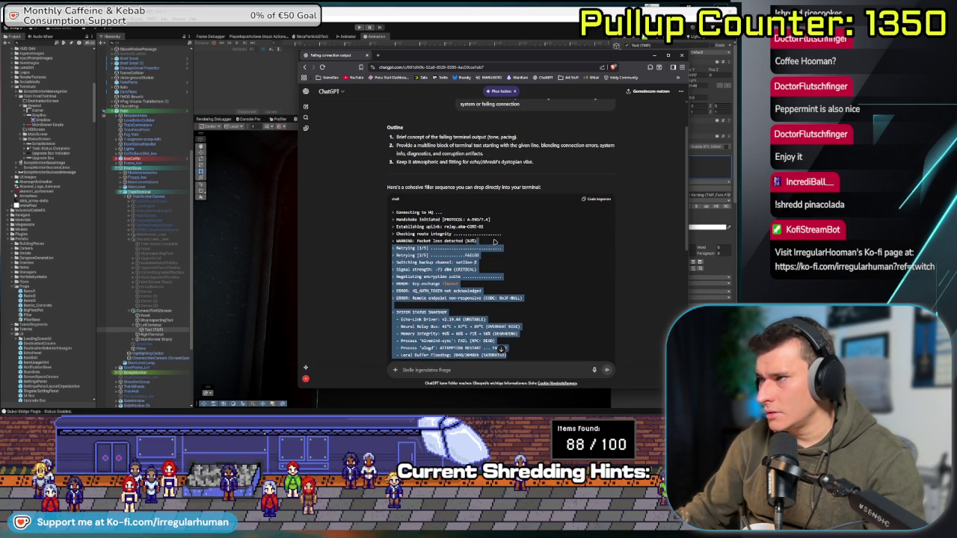
pyautogui.moveTo(554, 297); pyautogui.dragTo(394, 212)
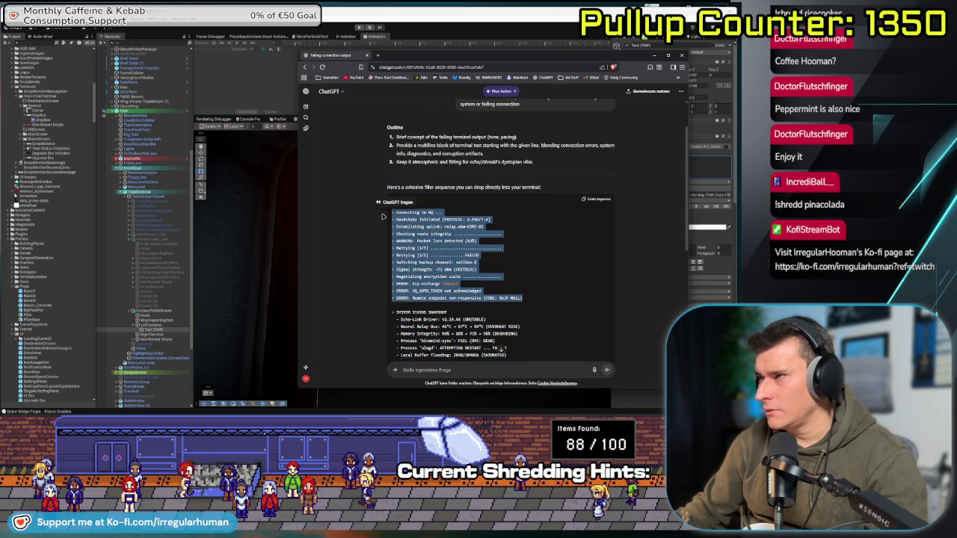
pyautogui.click(296, 355)
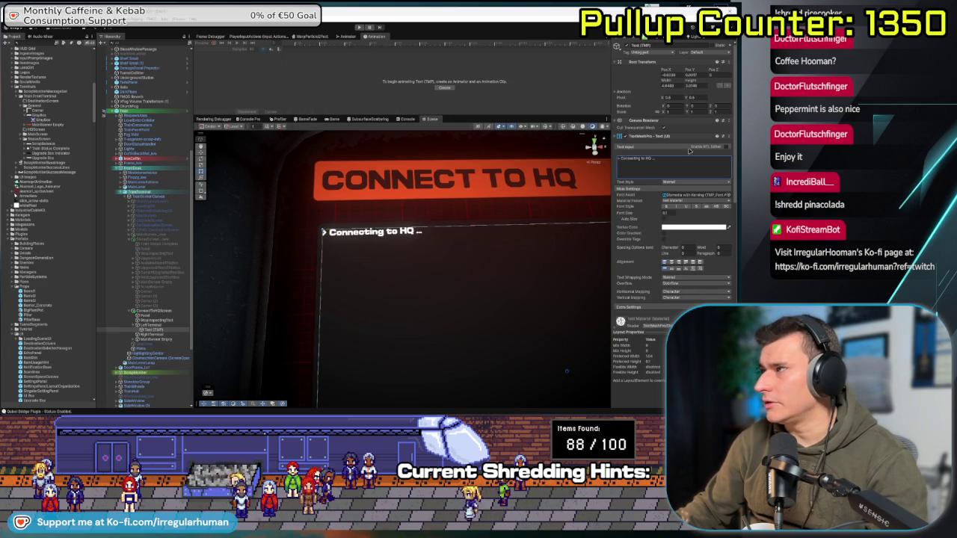
# - Paste the copied log into the terminal text and increase its line spacing
pyautogui.hotkey('ctrl', 'v')
pyautogui.scroll(-5, 355, 246)
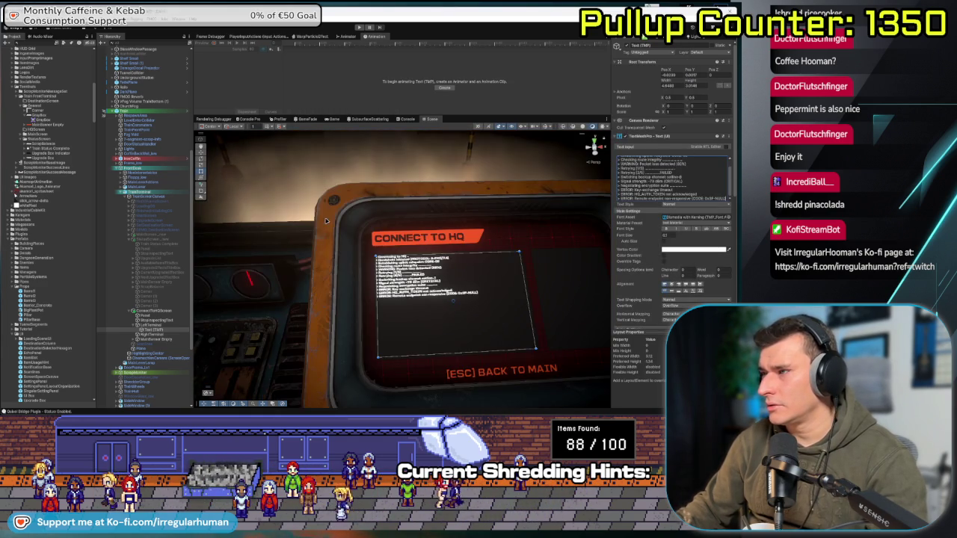
pyautogui.press('f')
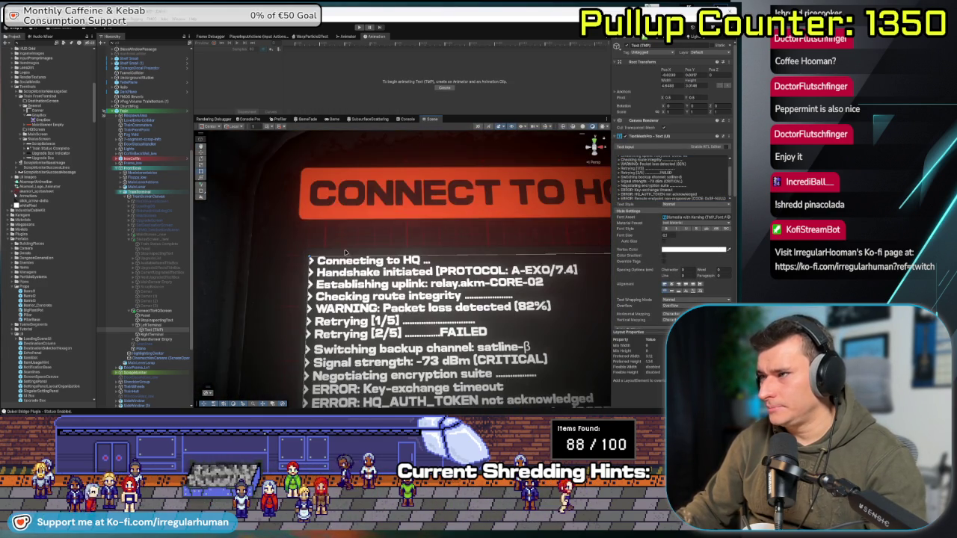
pyautogui.scroll(-2, 442, 226)
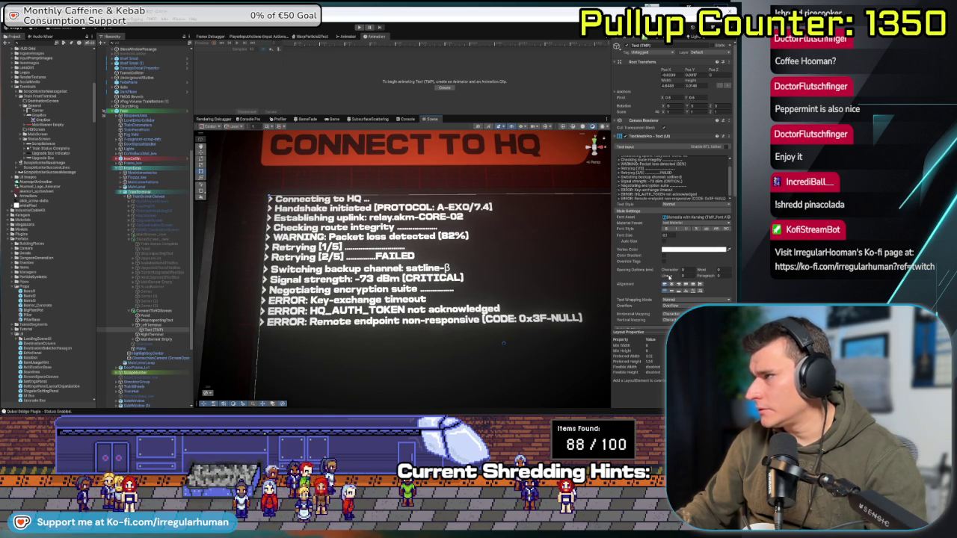
pyautogui.moveTo(683, 274); pyautogui.dragTo(689, 274)
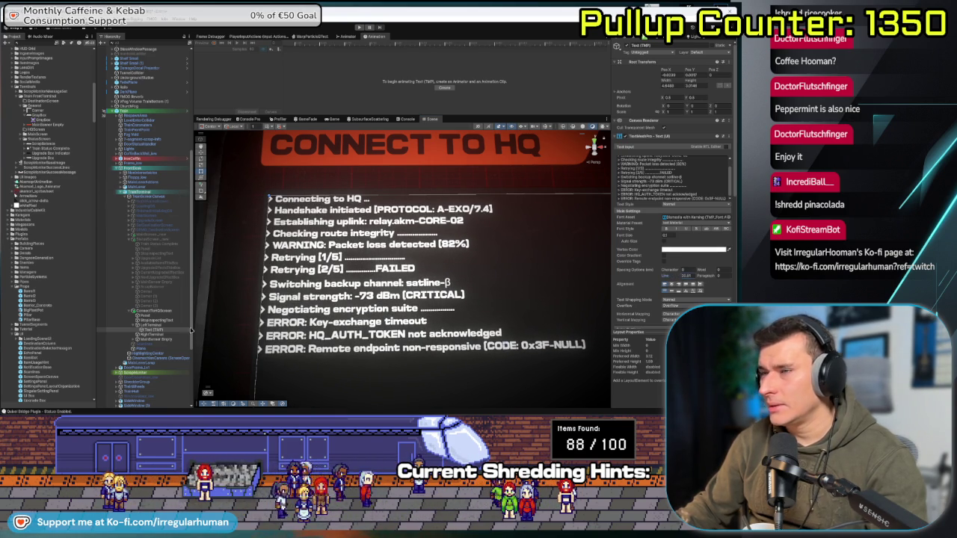
# - Inspect the monitor's Corner (1) sprite, RightTerminal and the log text's colour setting
pyautogui.click(268, 201)
pyautogui.press('f')
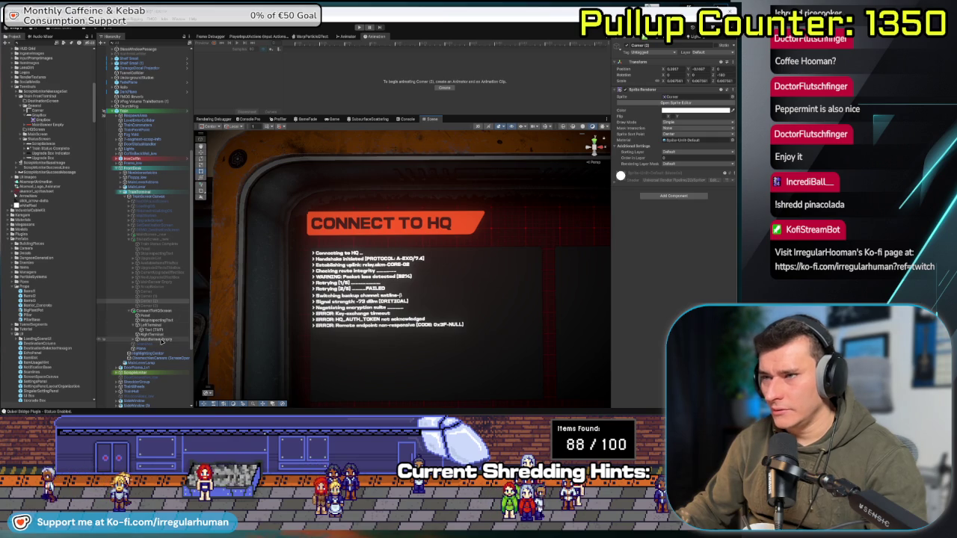
pyautogui.click(150, 333)
pyautogui.click(509, 374)
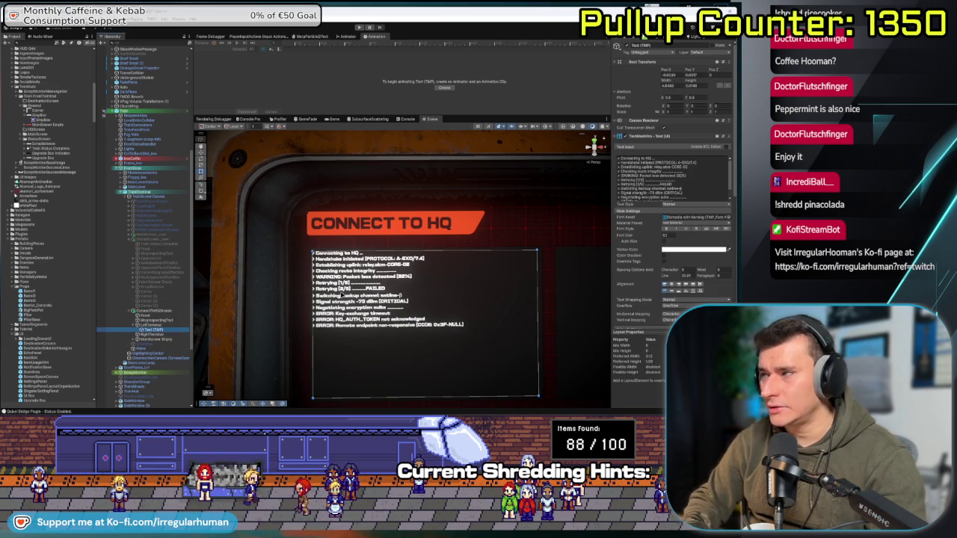
pyautogui.click(703, 252)
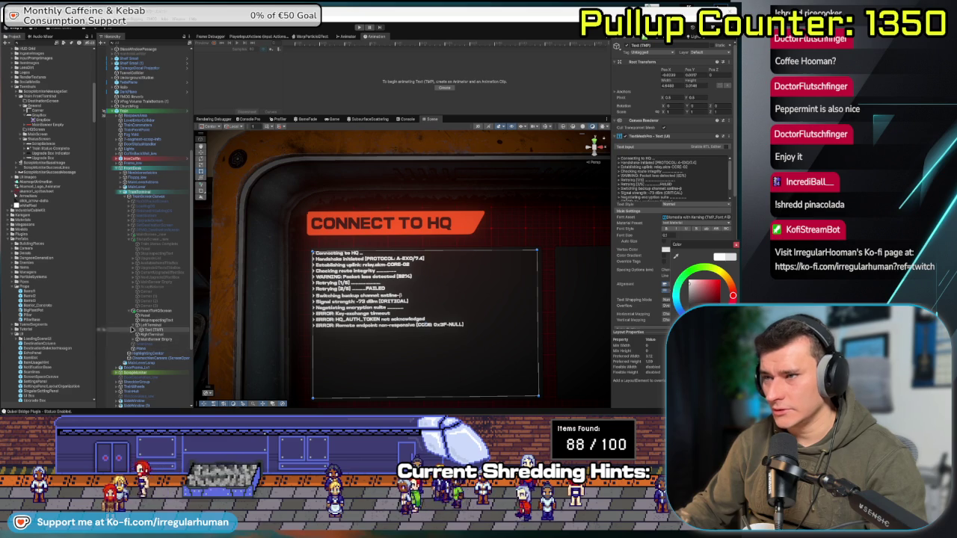
pyautogui.click(333, 316)
# - Insert a blank line after the 'Retrying [2/5] ...FAILED' line in the log text
pyautogui.scroll(5, 333, 315)
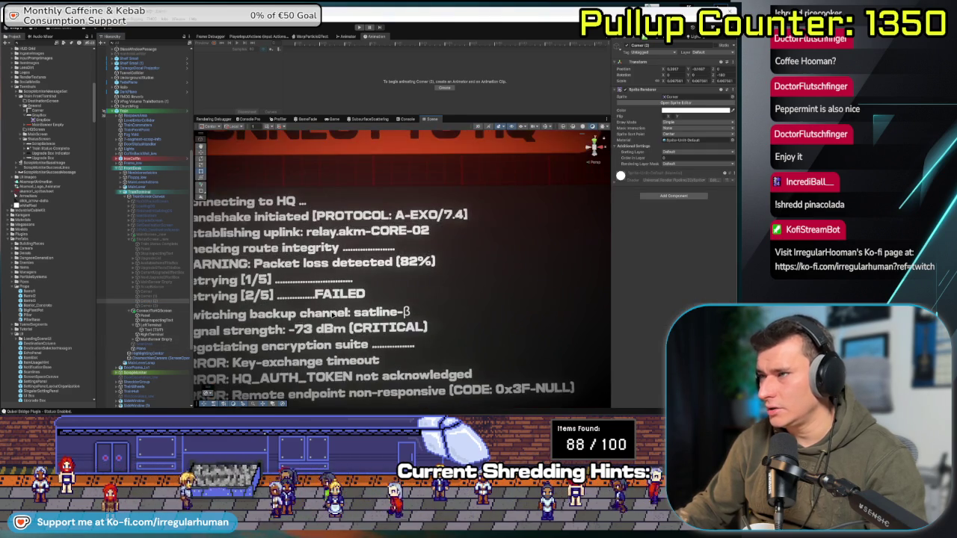
pyautogui.scroll(-5, 333, 315)
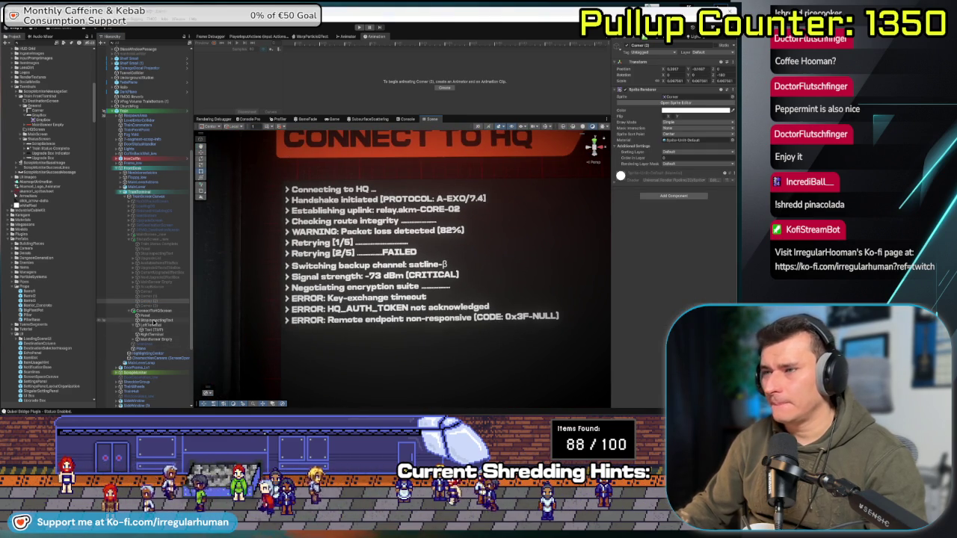
pyautogui.click(333, 315)
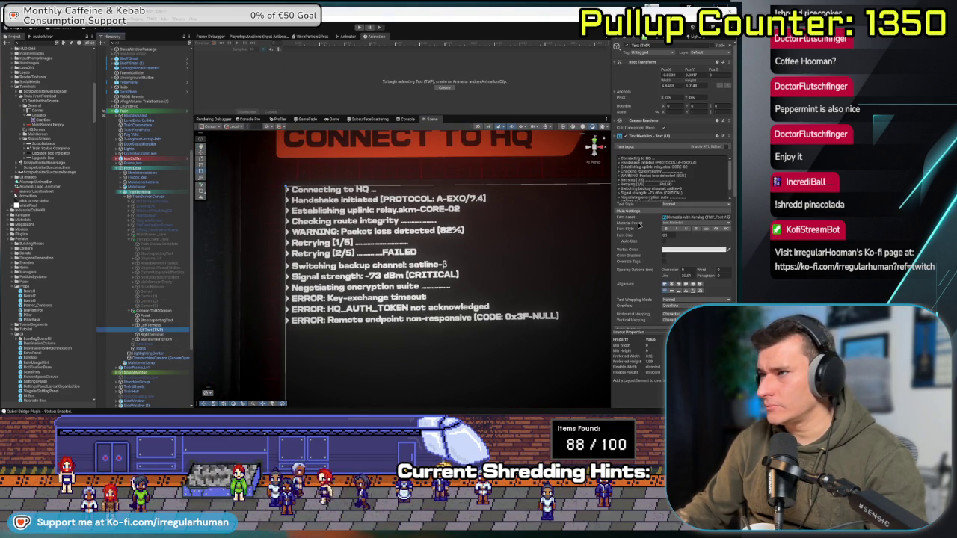
pyautogui.click(702, 185)
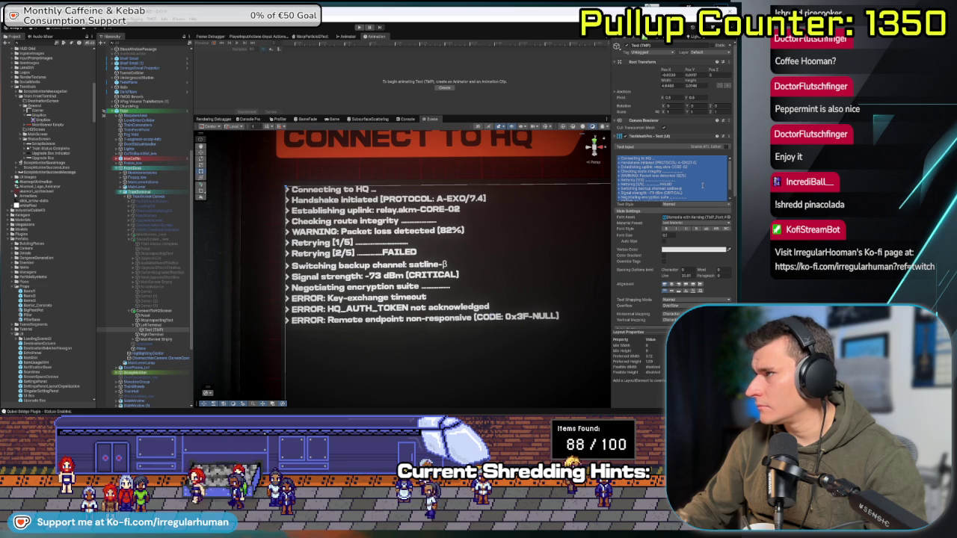
pyautogui.click(702, 185)
pyautogui.press('Return')
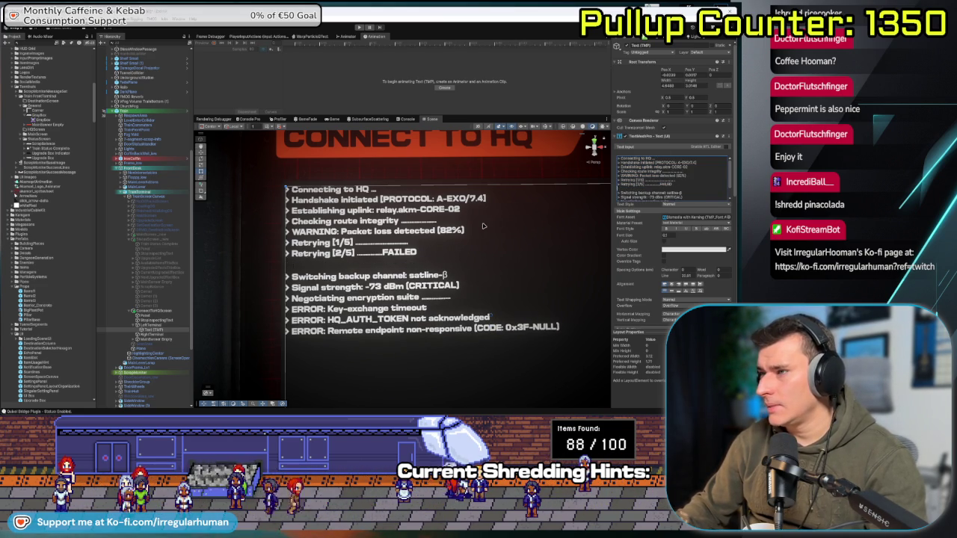
# - Orbit the view to see the panel in perspective and select the Corner (1) sprite
pyautogui.scroll(-2, 482, 226)
pyautogui.scroll(1, 482, 226)
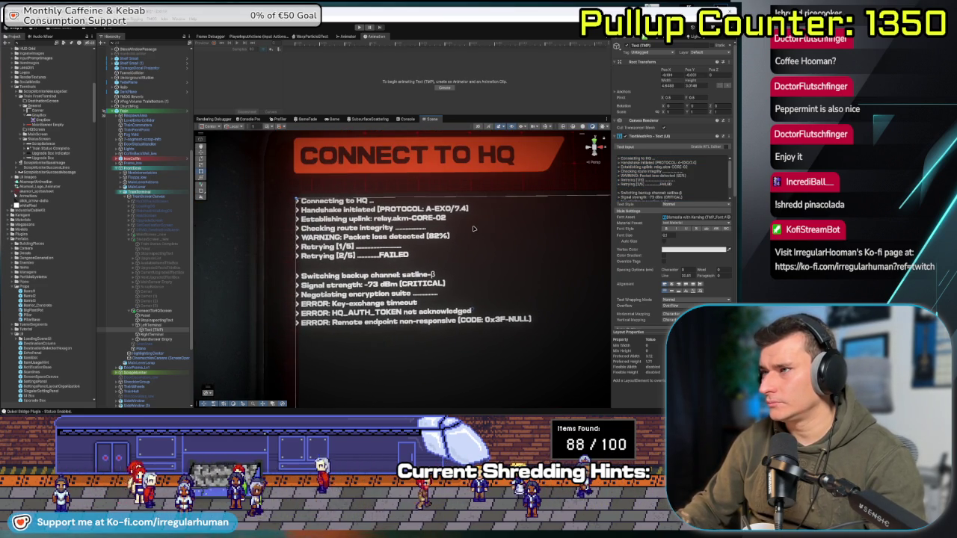
pyautogui.moveTo(295, 298); pyautogui.dragTo(210, 334)
pyautogui.click(169, 301)
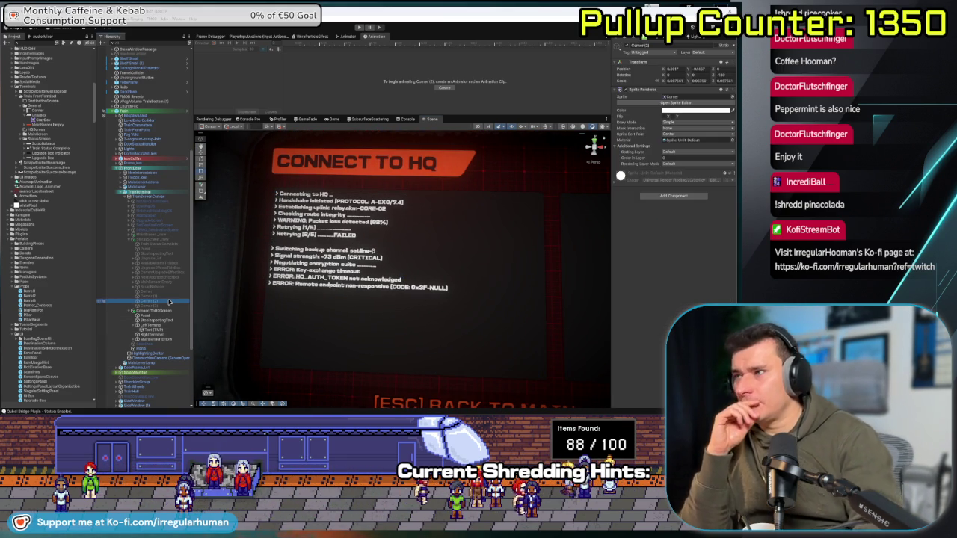
# - Copy the ChatGPT lines from the SYSTEM NOTICE block down to 'CONNECTION STATUS: FAILED' and return to Unity
pyautogui.hotkey('alt', 'Tab')
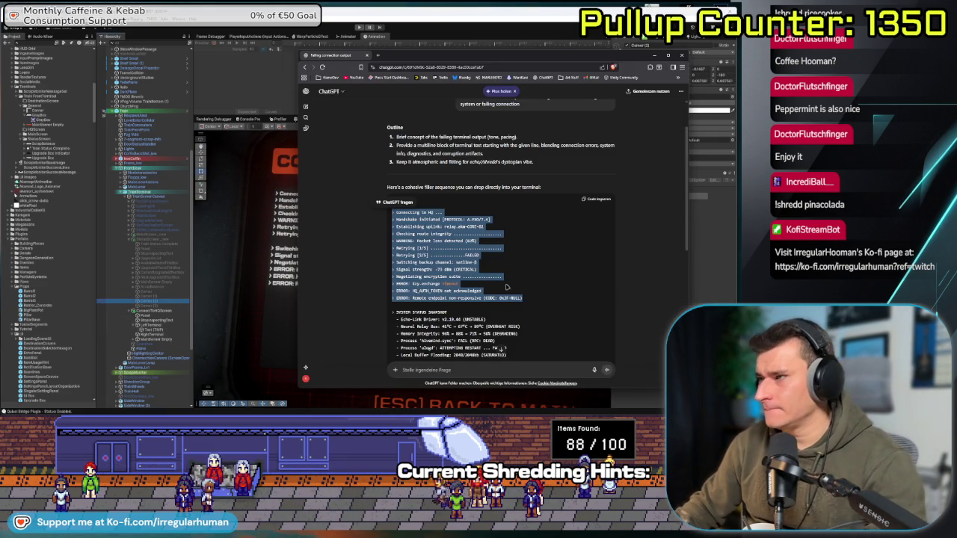
pyautogui.scroll(-10, 520, 267)
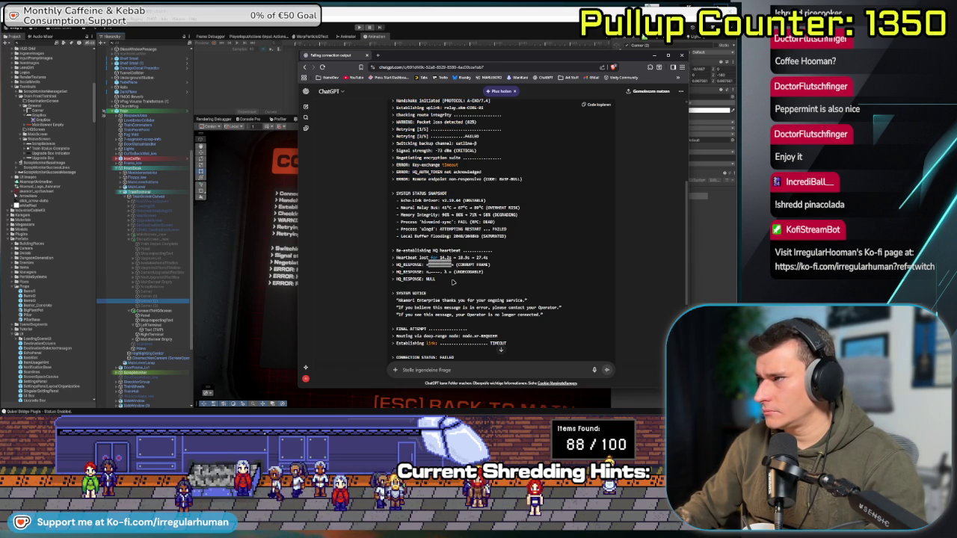
pyautogui.moveTo(388, 267); pyautogui.dragTo(386, 250)
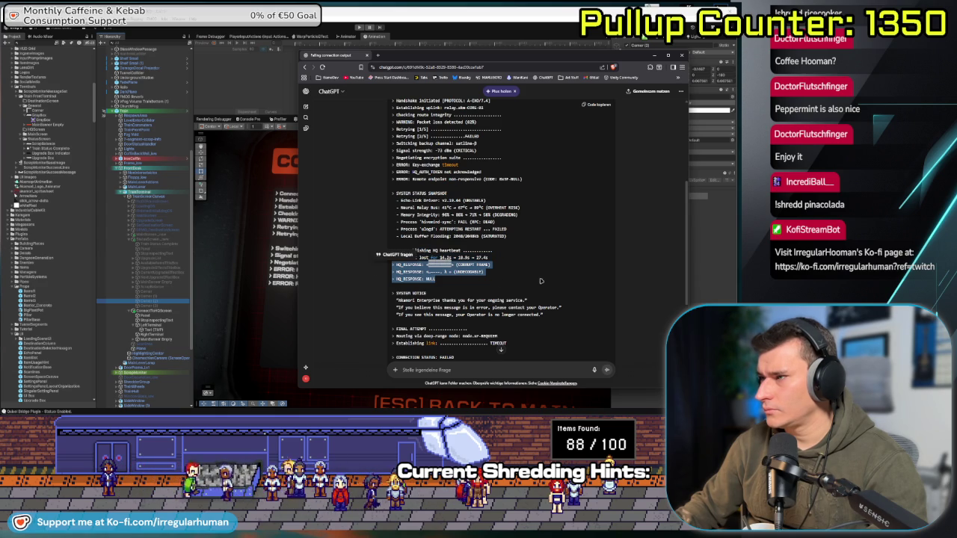
pyautogui.scroll(-1, 528, 267)
pyautogui.scroll(-2, 528, 267)
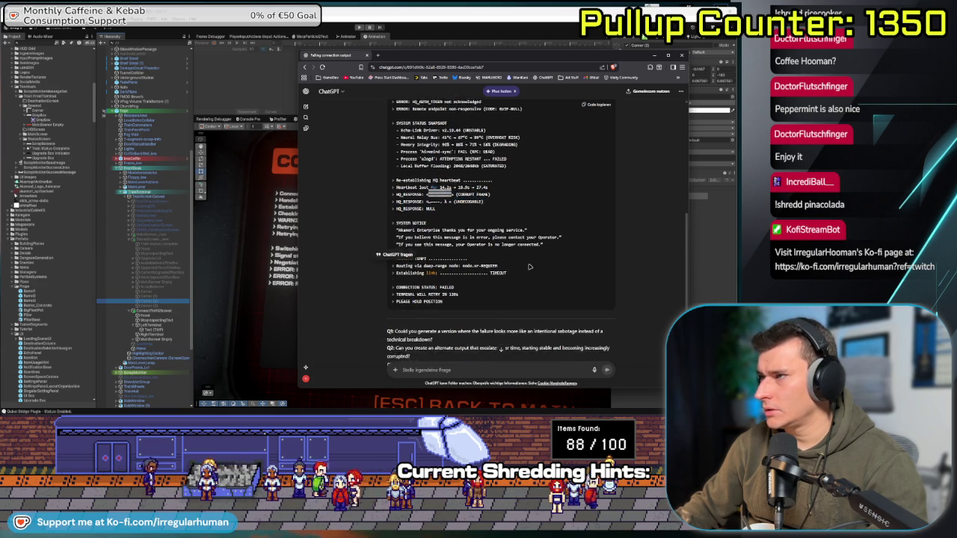
pyautogui.moveTo(432, 218)
pyautogui.mouseDown()
pyautogui.moveTo(554, 227)
pyautogui.moveTo(382, 209)
pyautogui.mouseUp()
pyautogui.click(554, 227)
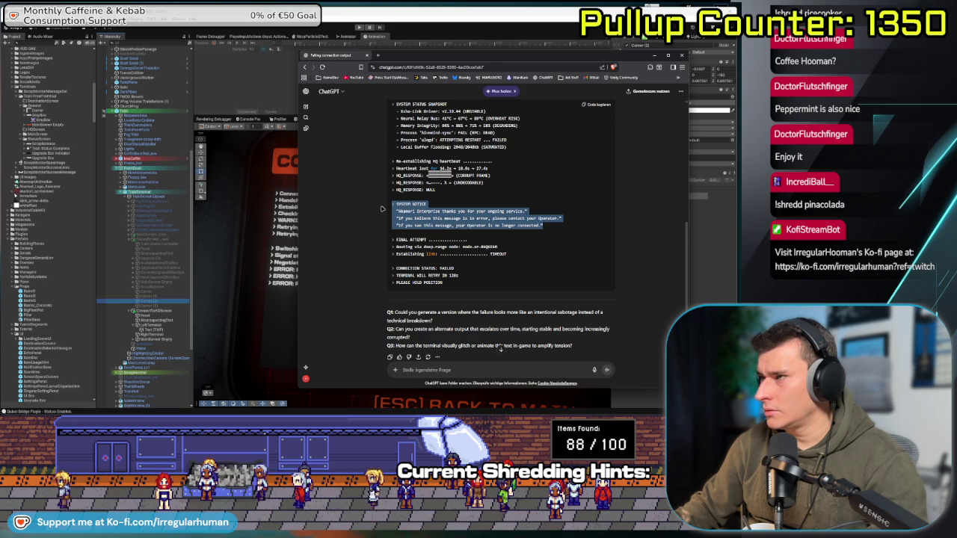
pyautogui.click(463, 282)
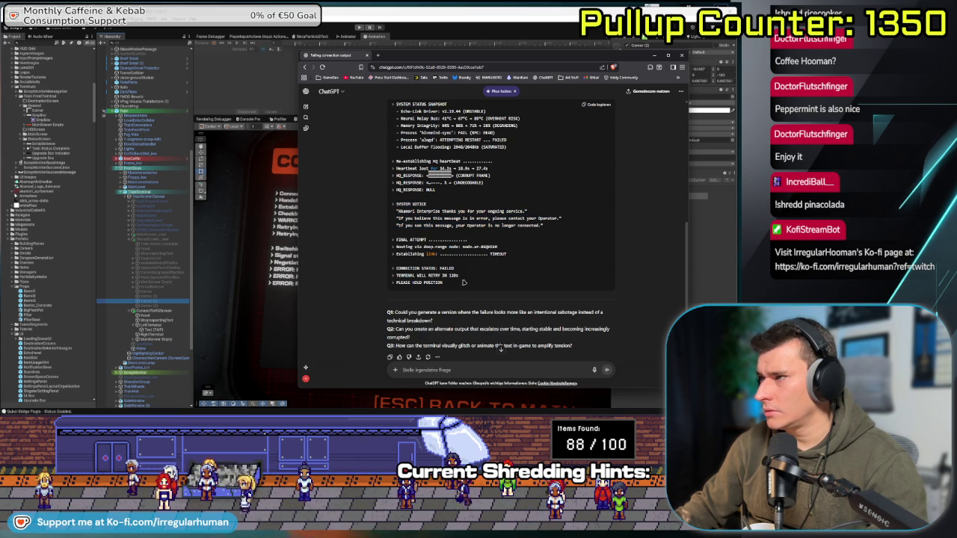
pyautogui.moveTo(451, 287); pyautogui.dragTo(390, 236)
pyautogui.moveTo(454, 268); pyautogui.dragTo(371, 212)
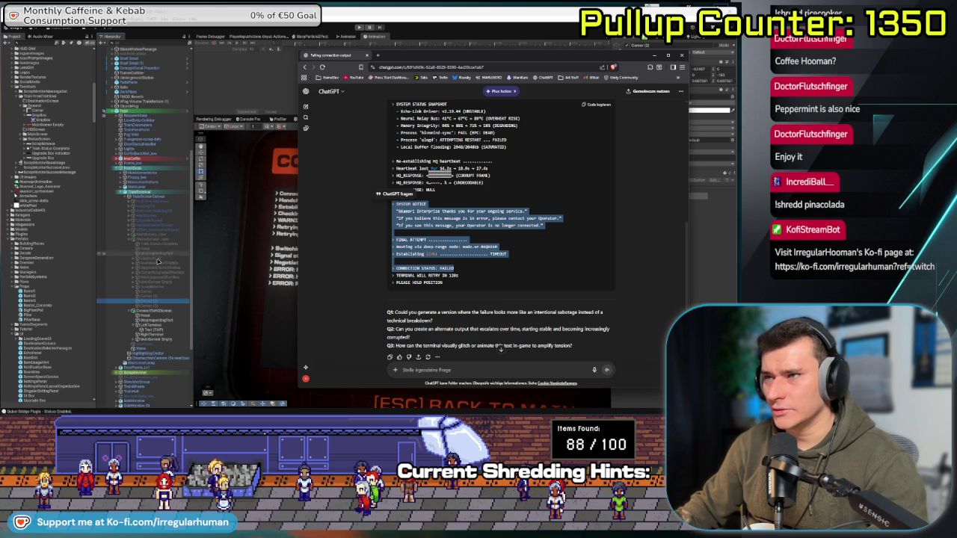
pyautogui.click(150, 329)
# - Paste the FINAL ATTEMPT and CONNECTION STATUS: FAILED lines into the log, removing the SYSTEM NOTICE lines
pyautogui.scroll(-3, 697, 191)
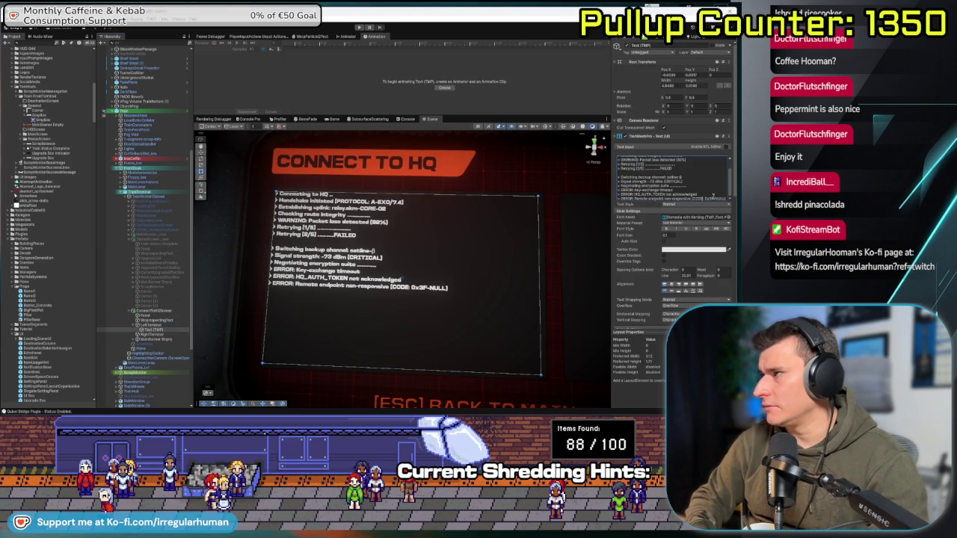
pyautogui.hotkey('ctrl', 'v')
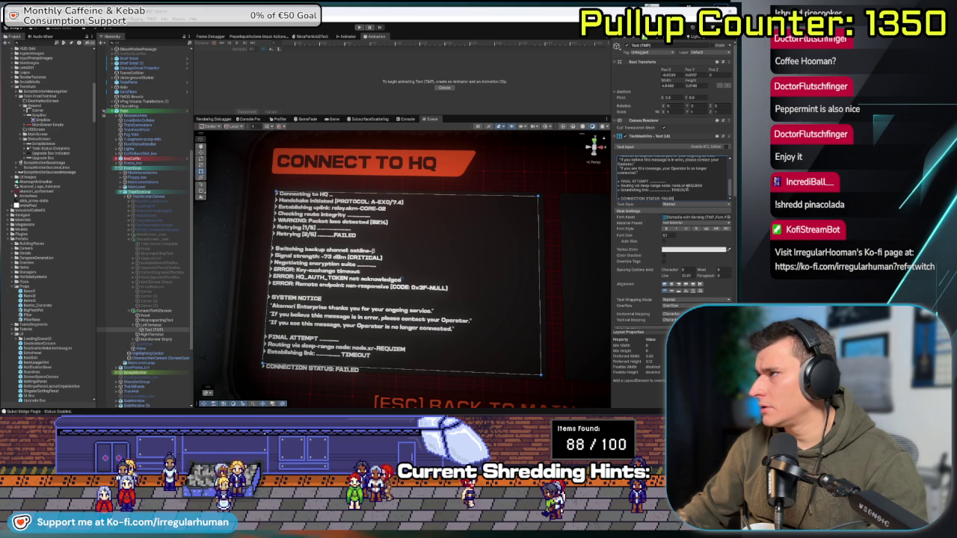
pyautogui.scroll(1, 696, 181)
pyautogui.moveTo(644, 181); pyautogui.dragTo(595, 191)
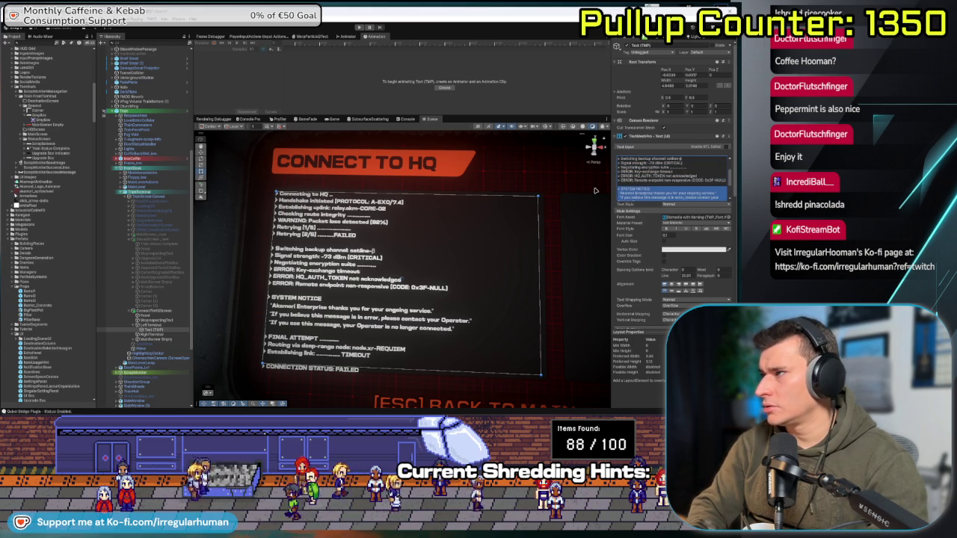
pyautogui.press('Delete')
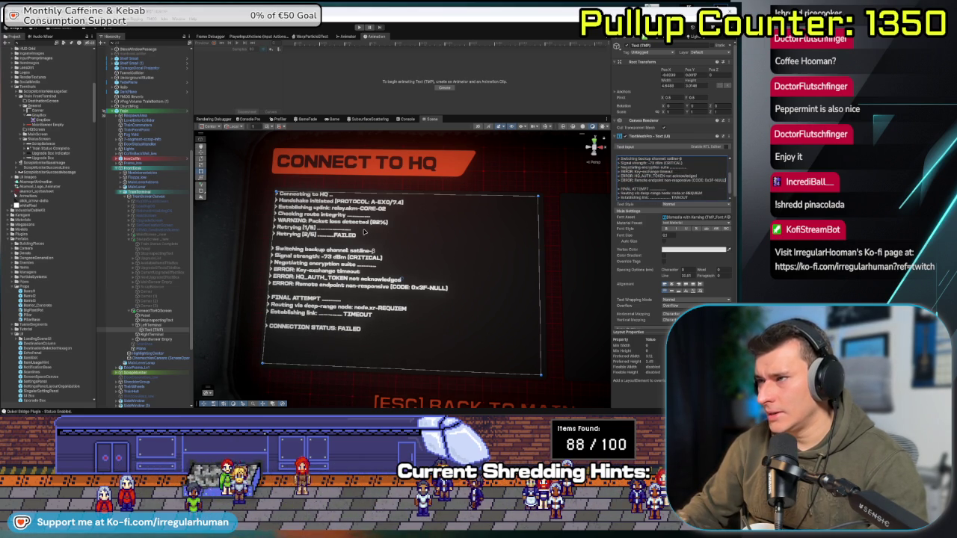
# - Widen the log text's character spacing to about 3 and frame the whole text block
pyautogui.scroll(5, 364, 232)
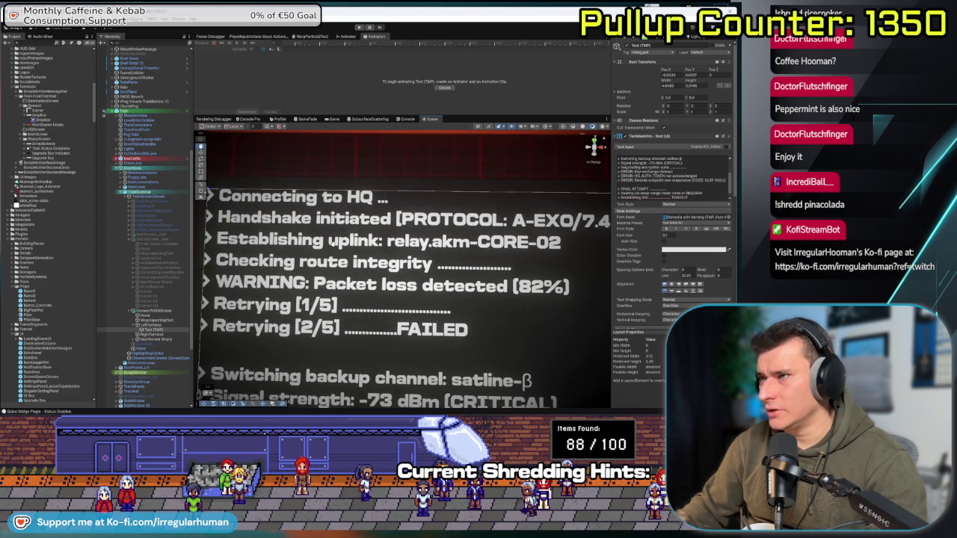
pyautogui.moveTo(671, 271); pyautogui.dragTo(730, 272)
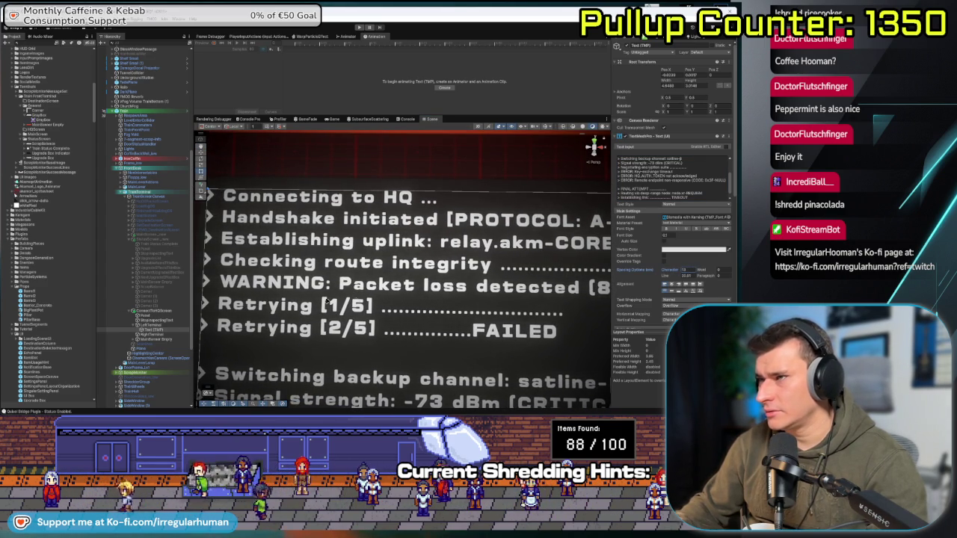
pyautogui.scroll(-5, 327, 301)
pyautogui.scroll(4, 356, 300)
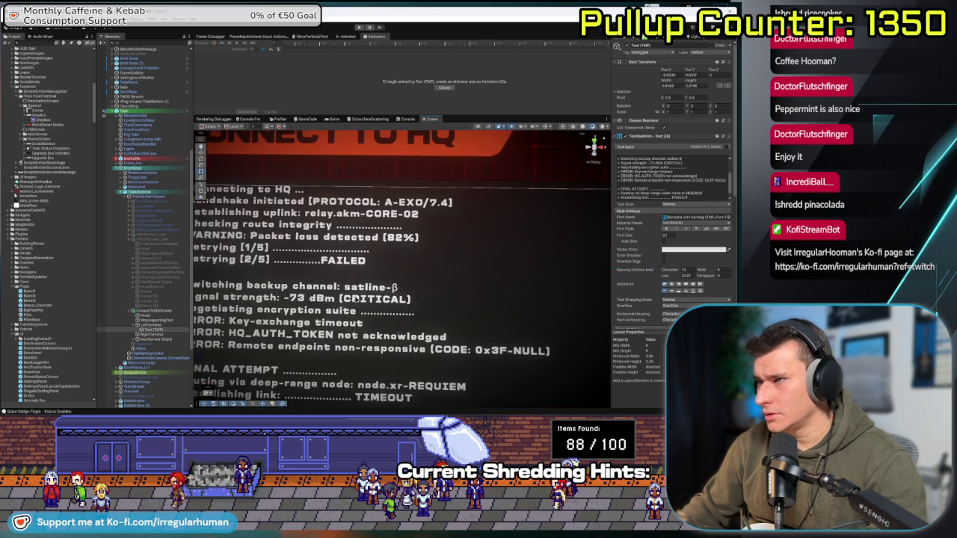
pyautogui.press('f')
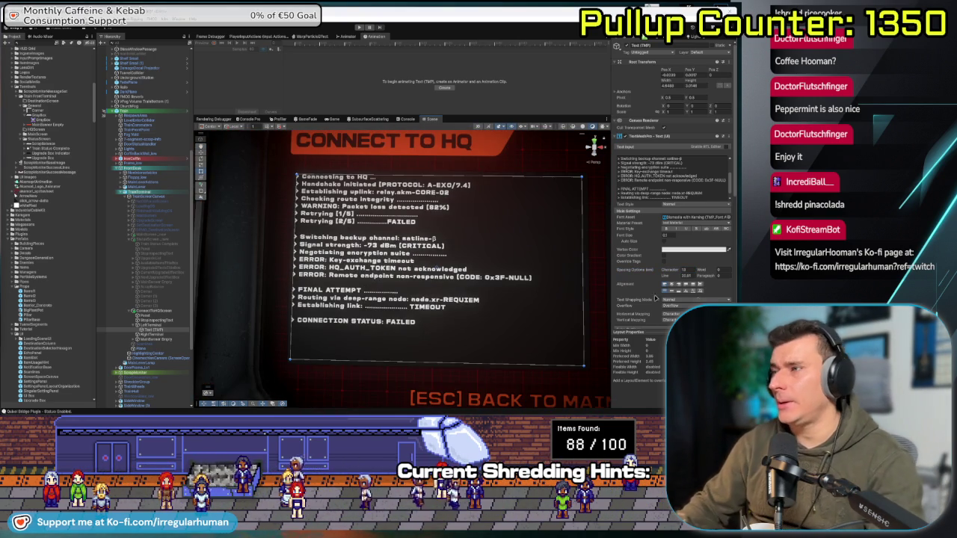
pyautogui.click(312, 253)
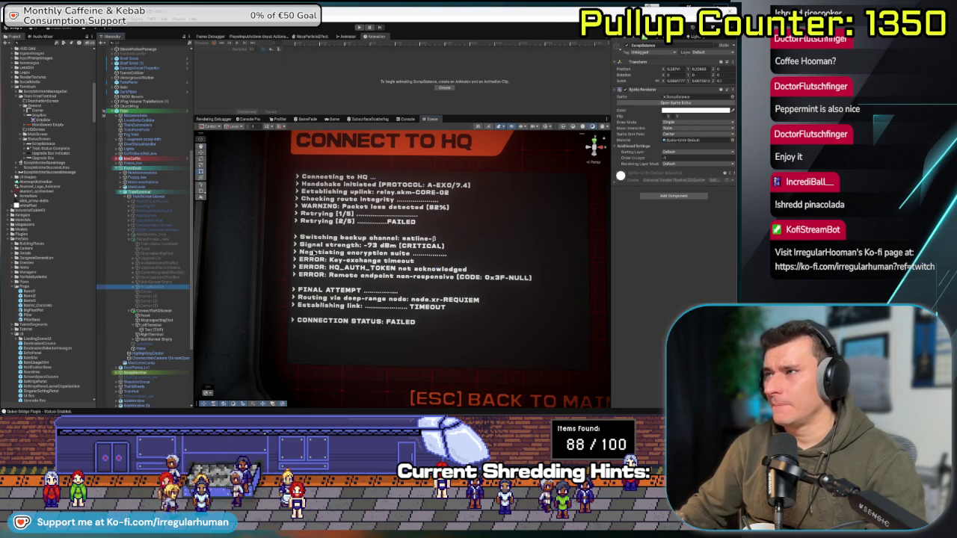
pyautogui.scroll(-10, 313, 254)
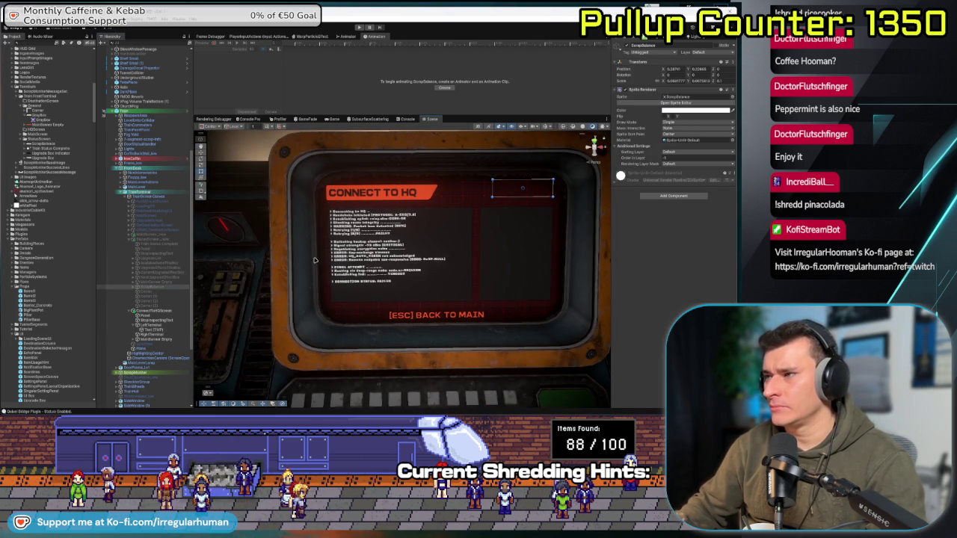
pyautogui.scroll(6, 330, 268)
pyautogui.scroll(-5, 314, 255)
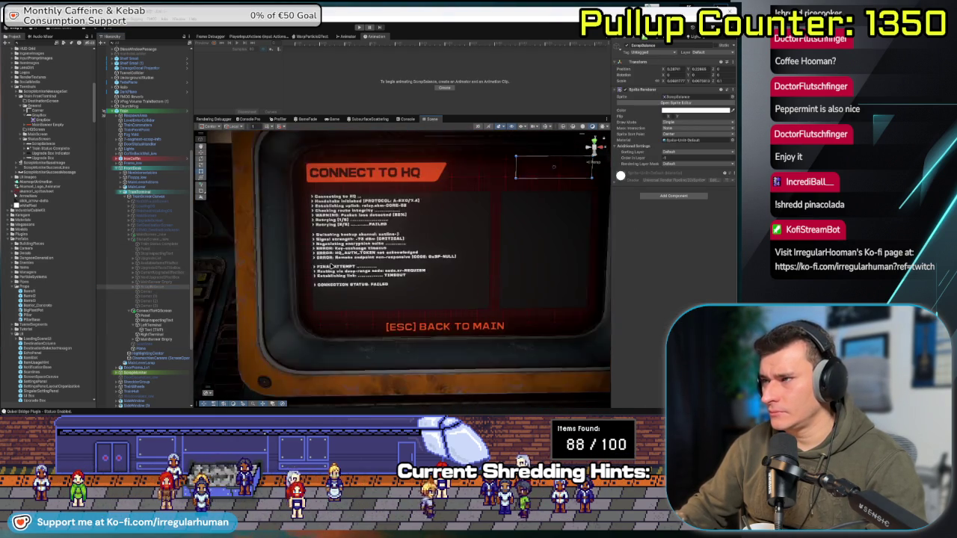
pyautogui.click(152, 193)
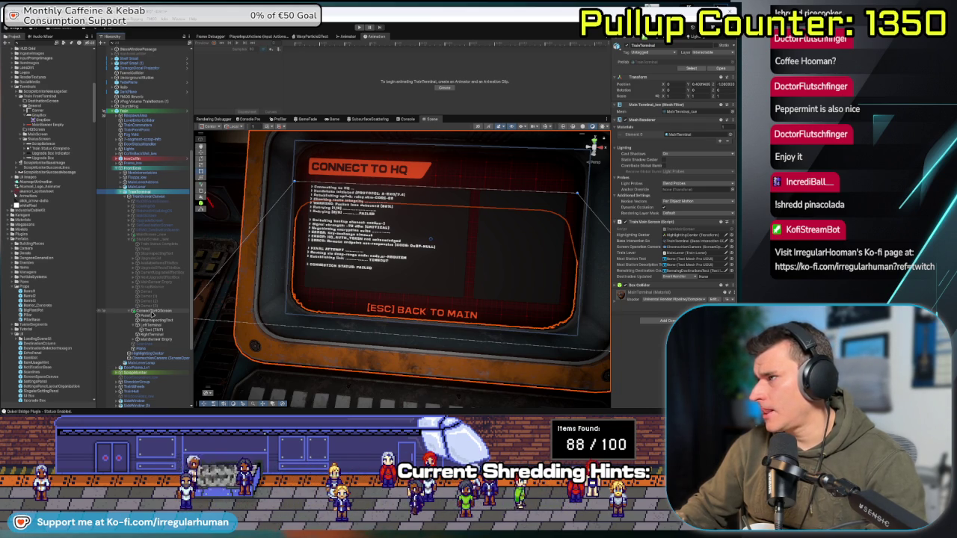
pyautogui.click(154, 197)
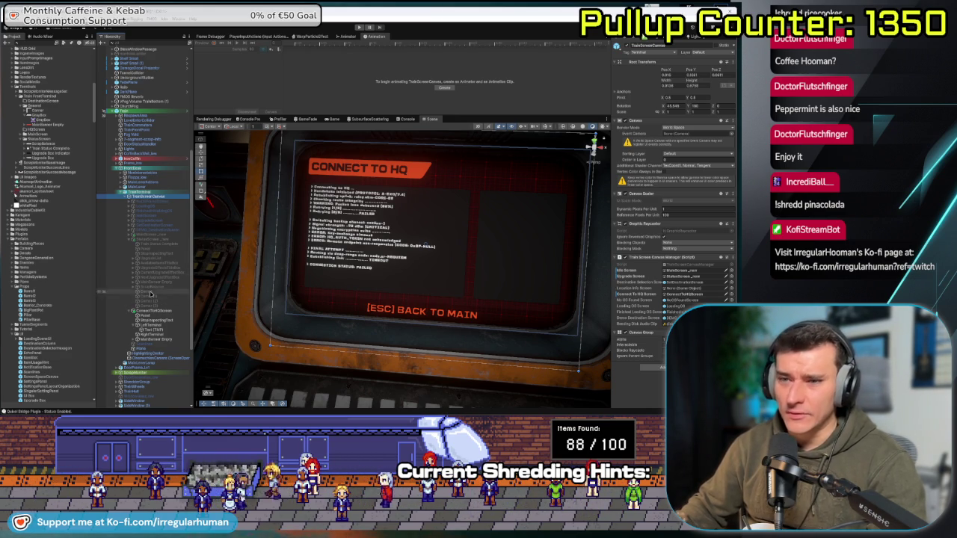
pyautogui.scroll(6, 409, 284)
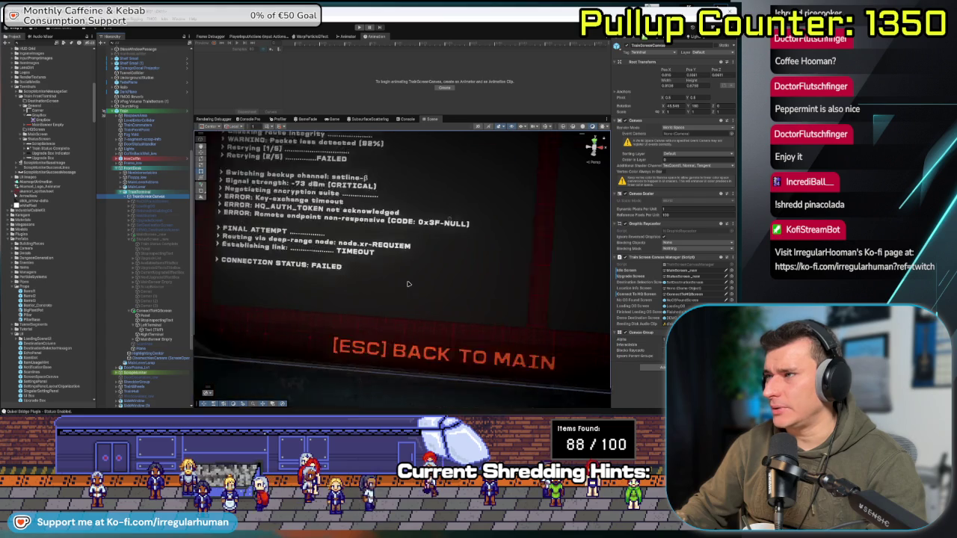
pyautogui.scroll(-2, 392, 296)
pyautogui.scroll(-3, 392, 297)
pyautogui.scroll(3, 392, 297)
pyautogui.scroll(1, 390, 296)
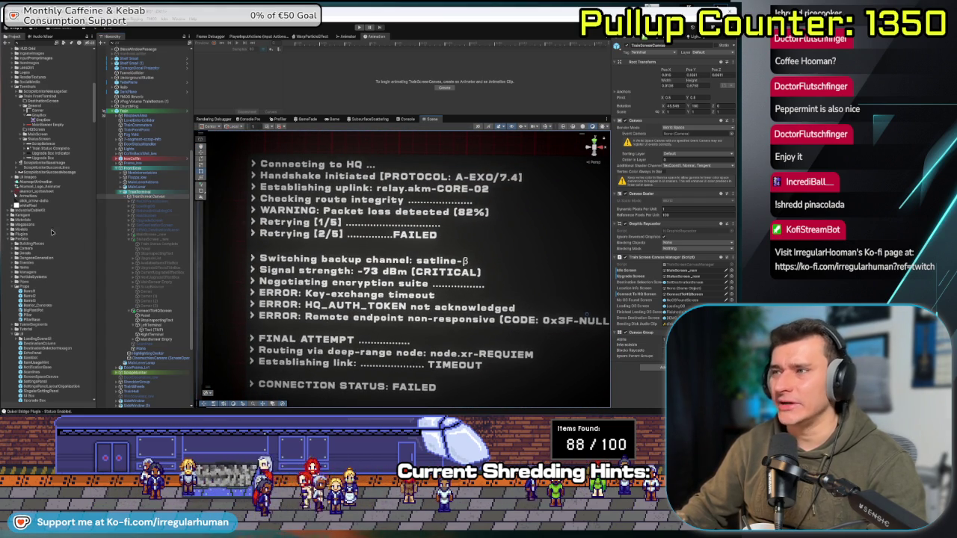
pyautogui.scroll(-4, 301, 261)
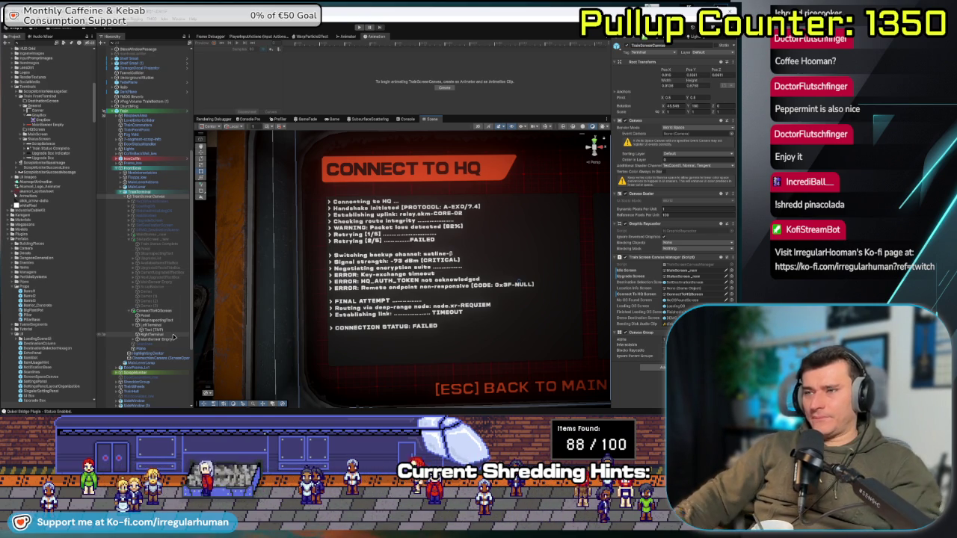
# - Select the ConnectToHQ screen's Text (TMP) object to show its TextMeshPro settings
pyautogui.click(148, 330)
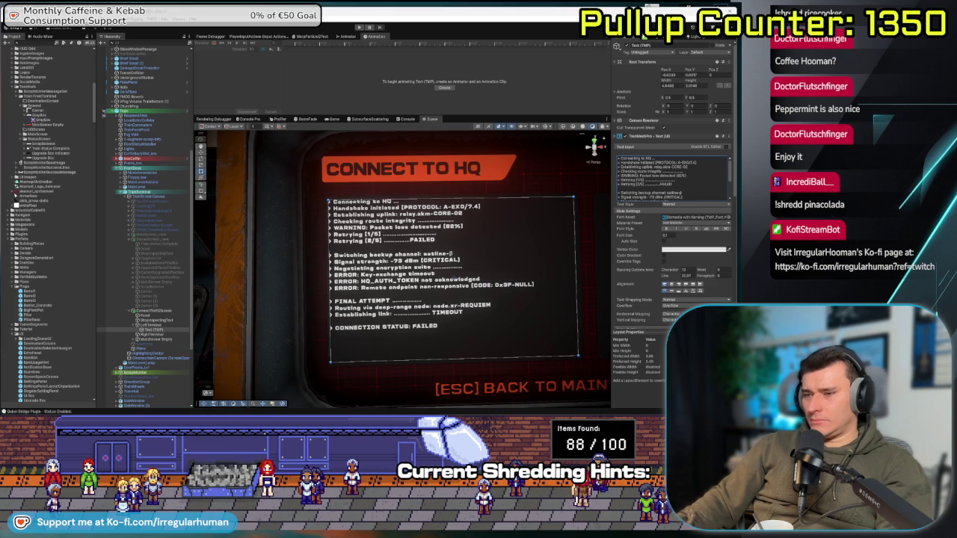
# - Send ChatGPT the terminal log, asking for TextMeshPro colour tags with #DEDEDE as the default colour
pyautogui.hotkey('alt', 'Tab')
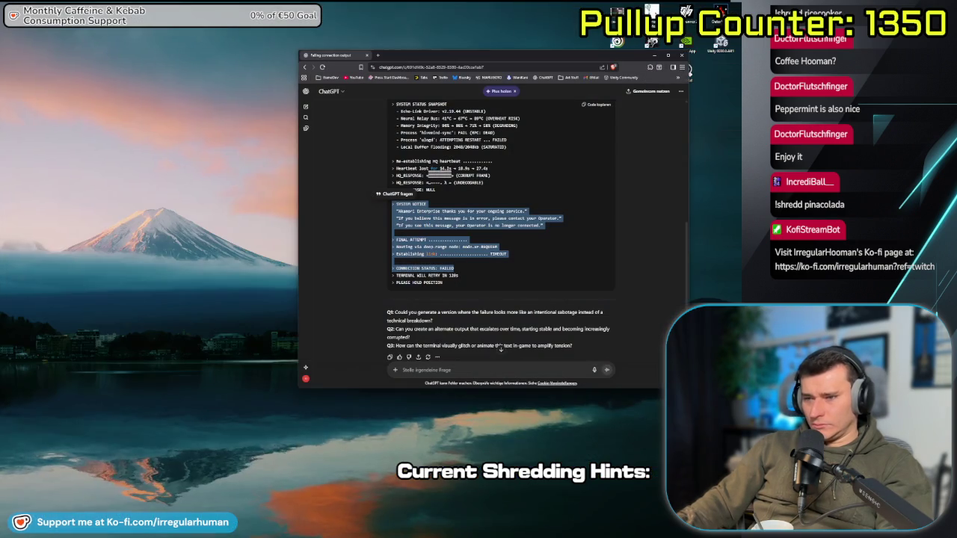
pyautogui.write('This')
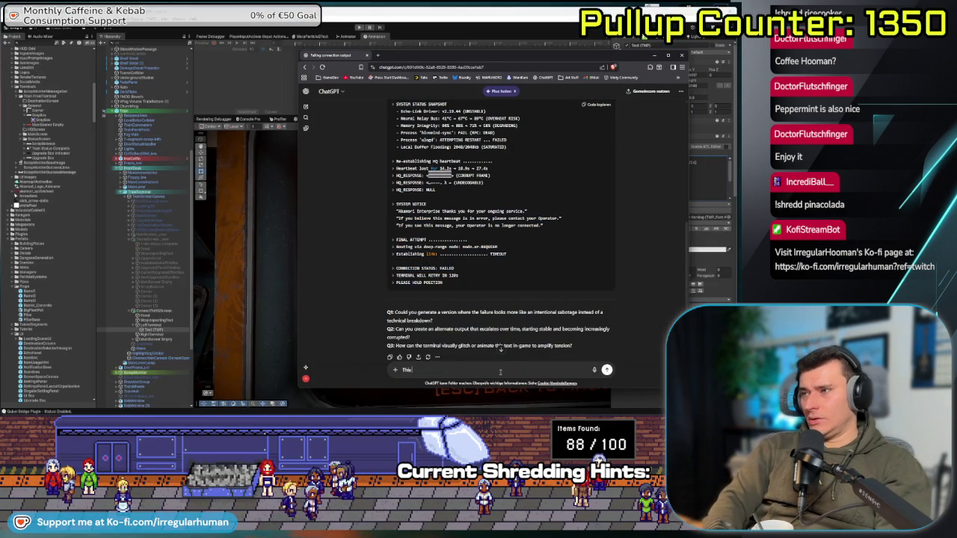
pyautogui.write(' is what I am')
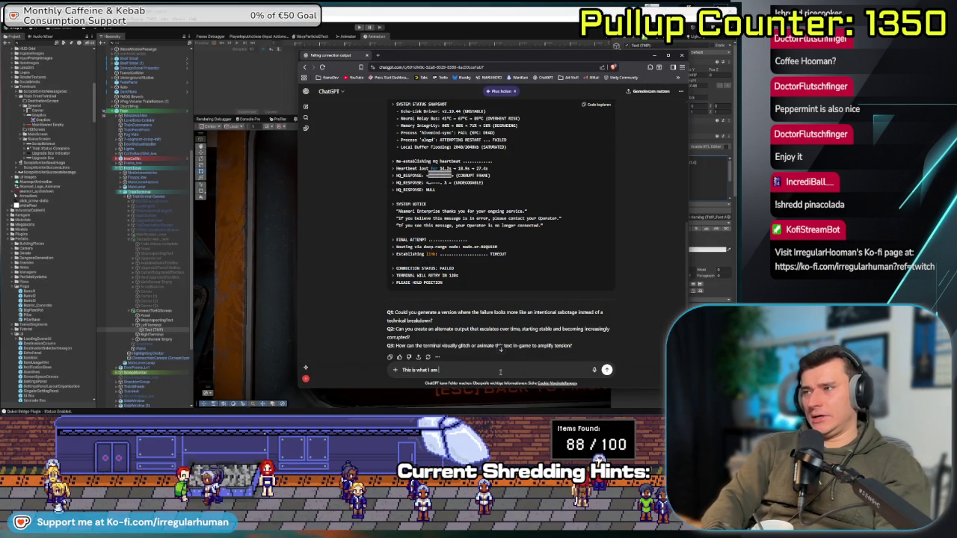
pyautogui.hotkey('shift', 'Return')
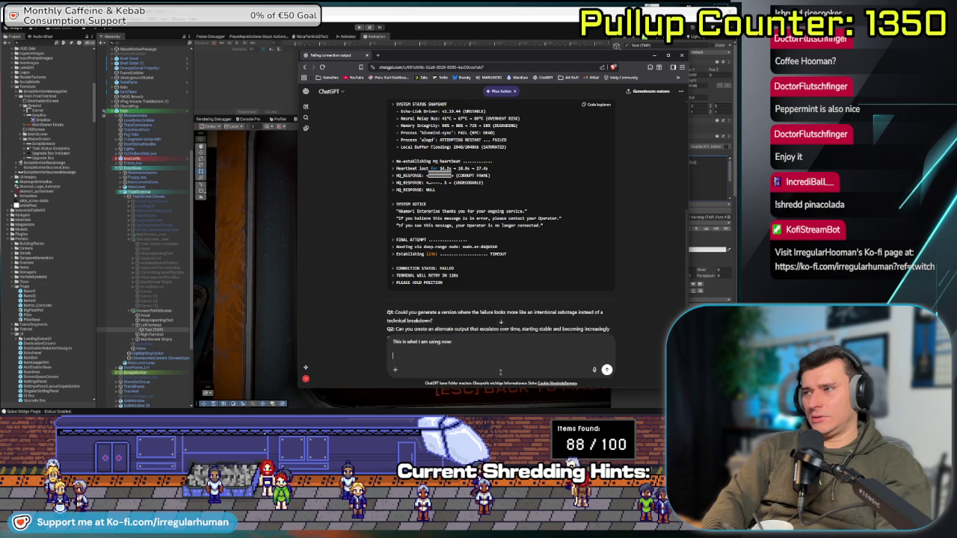
pyautogui.hotkey('ctrl', 'v')
pyautogui.write('eing')
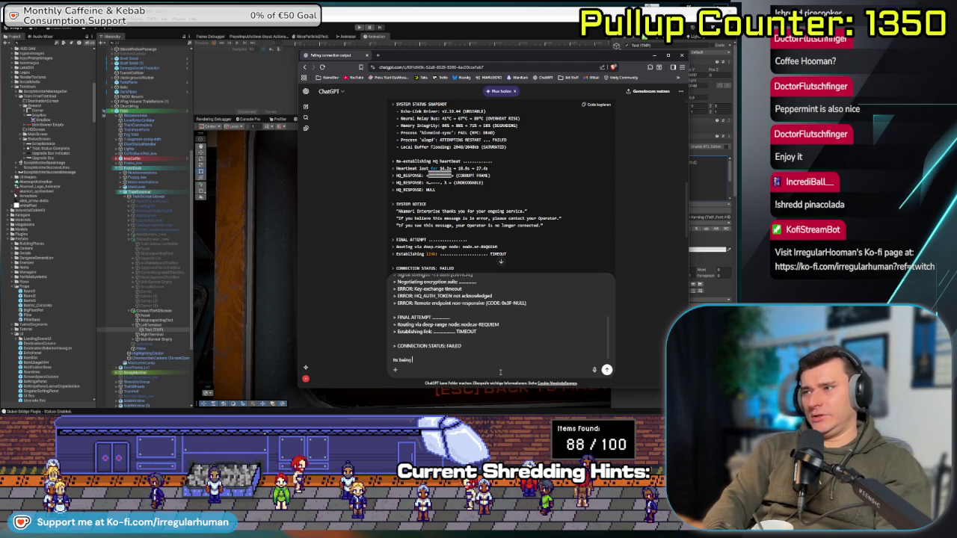
pyautogui.write(' used in a textfi')
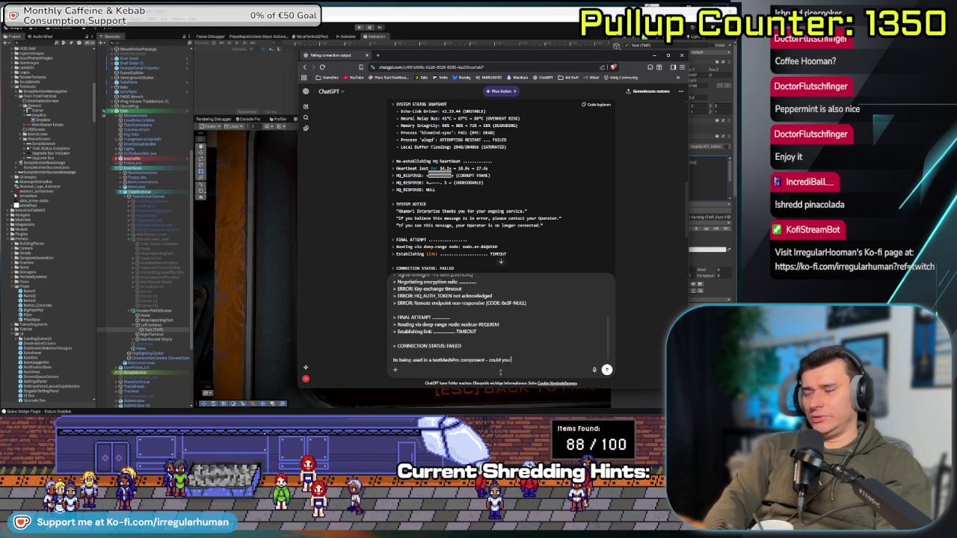
pyautogui.write('cy colors to that text')
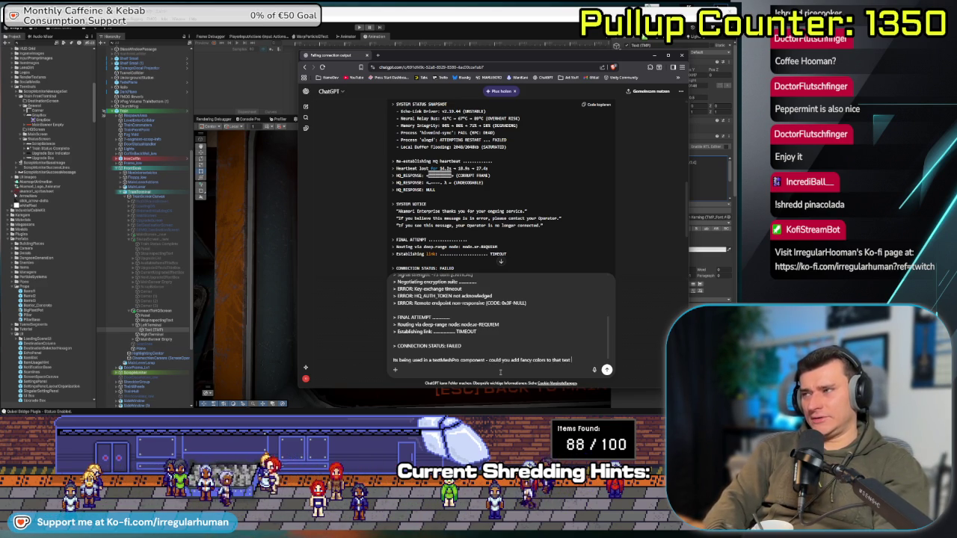
pyautogui.write("ary? I'm using the colorCode")
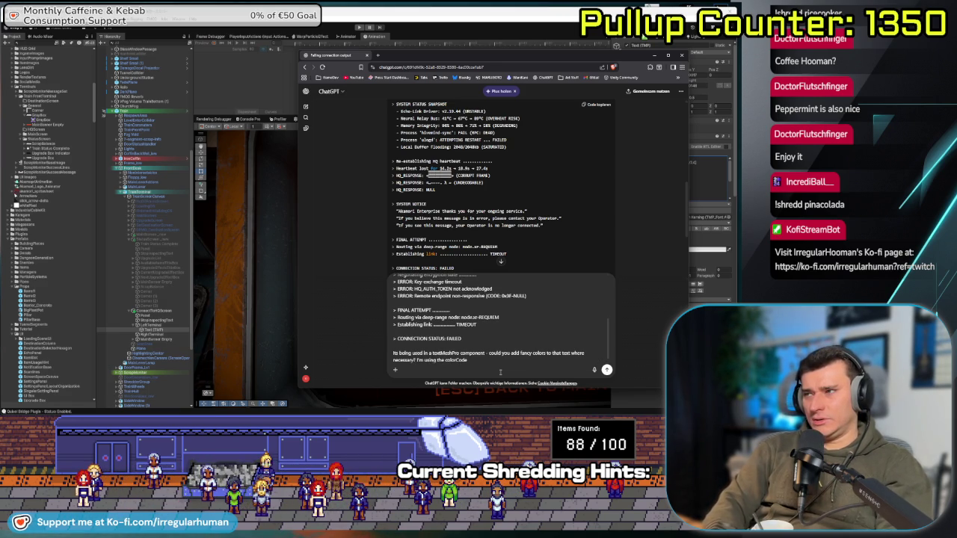
pyautogui.write(' #D')
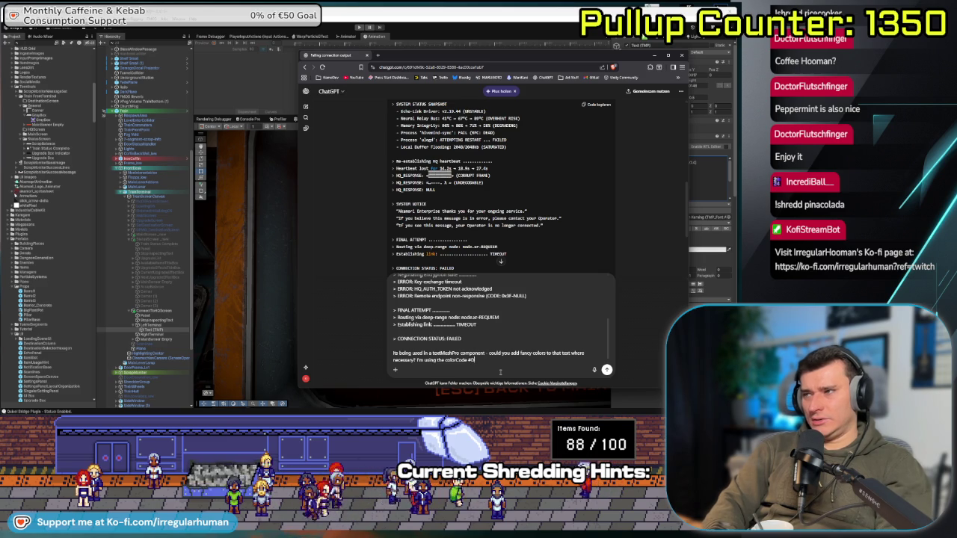
pyautogui.write('EDEDE for my')
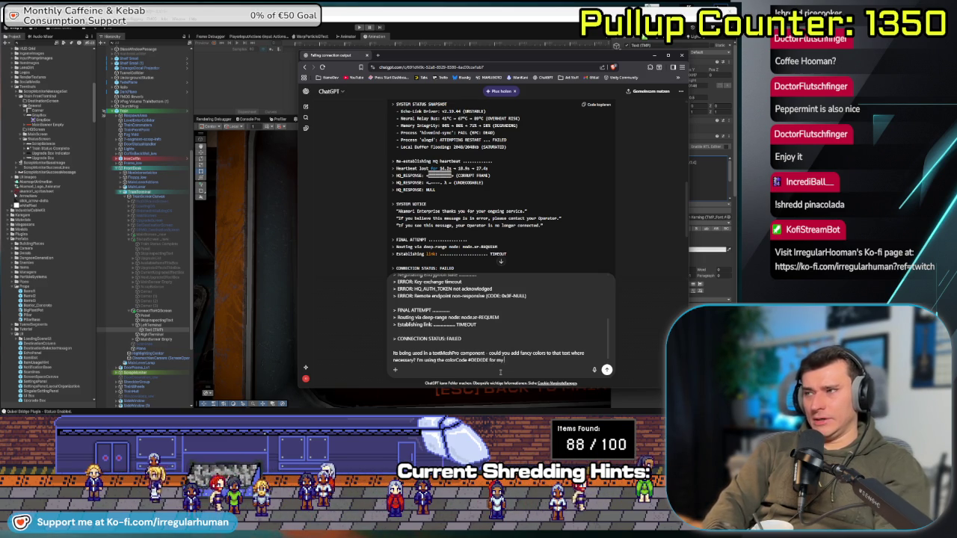
pyautogui.write(' default')
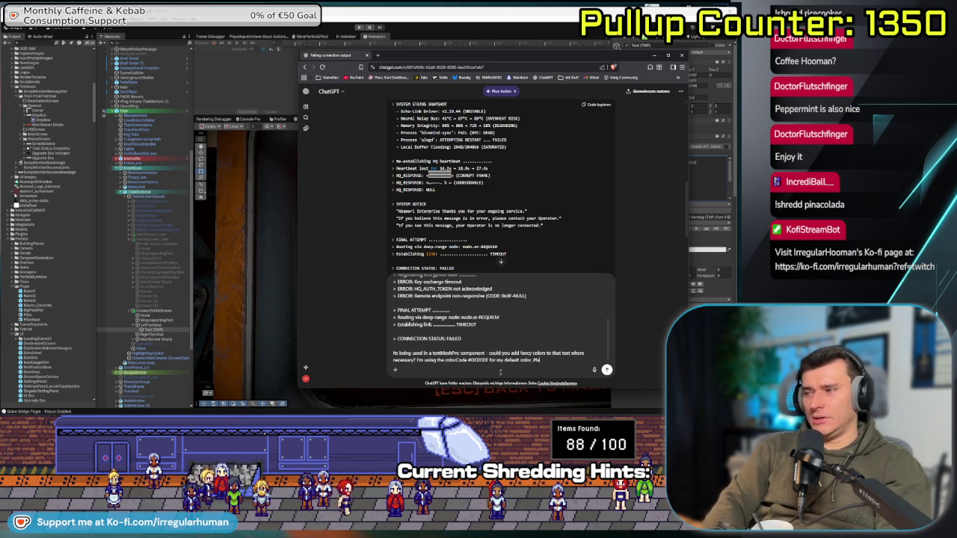
pyautogui.write(' colors.')
pyautogui.press('Return')
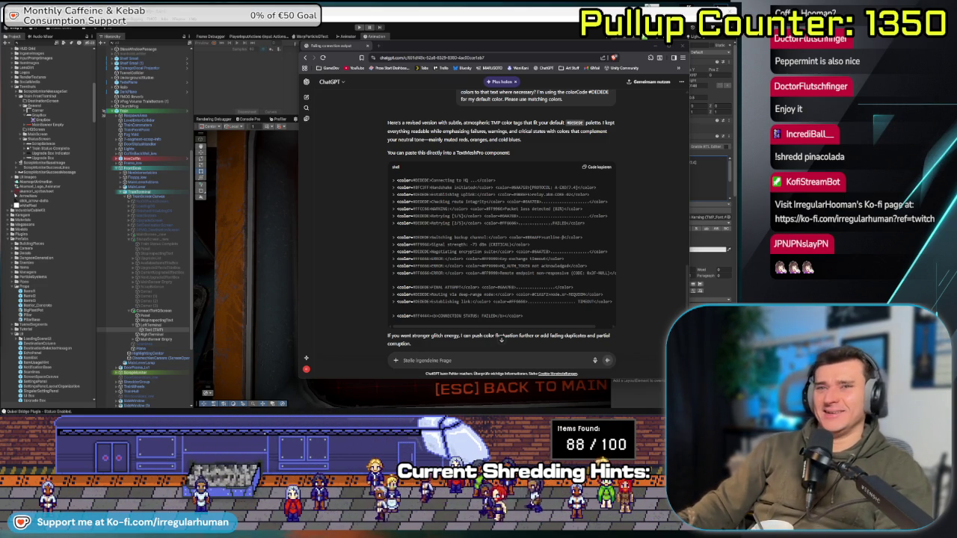
# - Select the whole returned colour-tagged code block and switch back to Unity
pyautogui.scroll(-1, 454, 315)
pyautogui.tripleClick(515, 256)
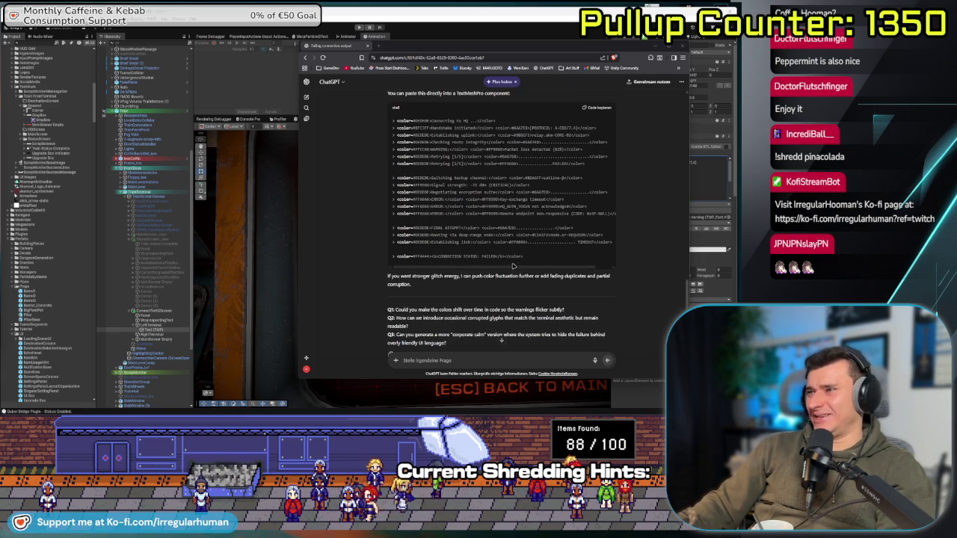
pyautogui.moveTo(514, 255)
pyautogui.mouseDown()
pyautogui.moveTo(419, 217)
pyautogui.moveTo(393, 187)
pyautogui.mouseUp()
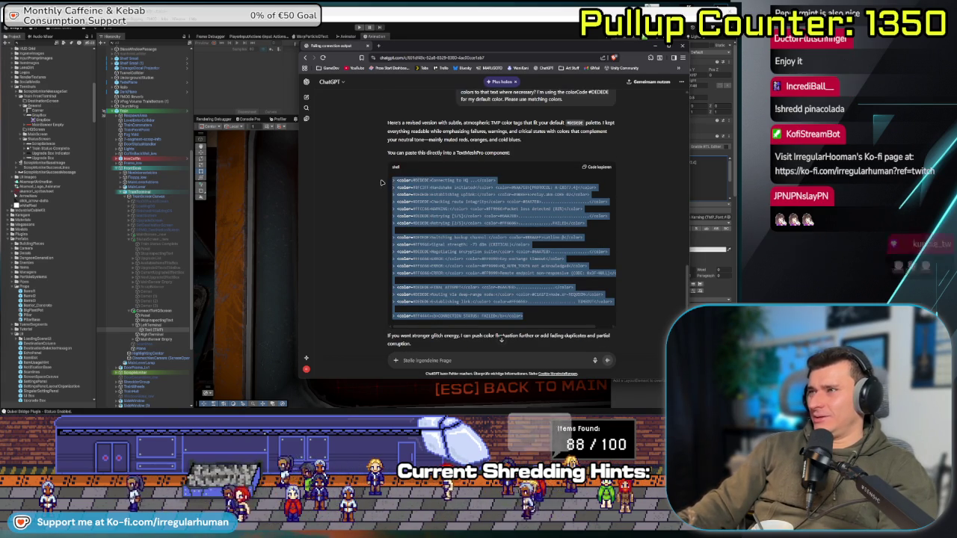
pyautogui.hotkey('alt', 'Tab')
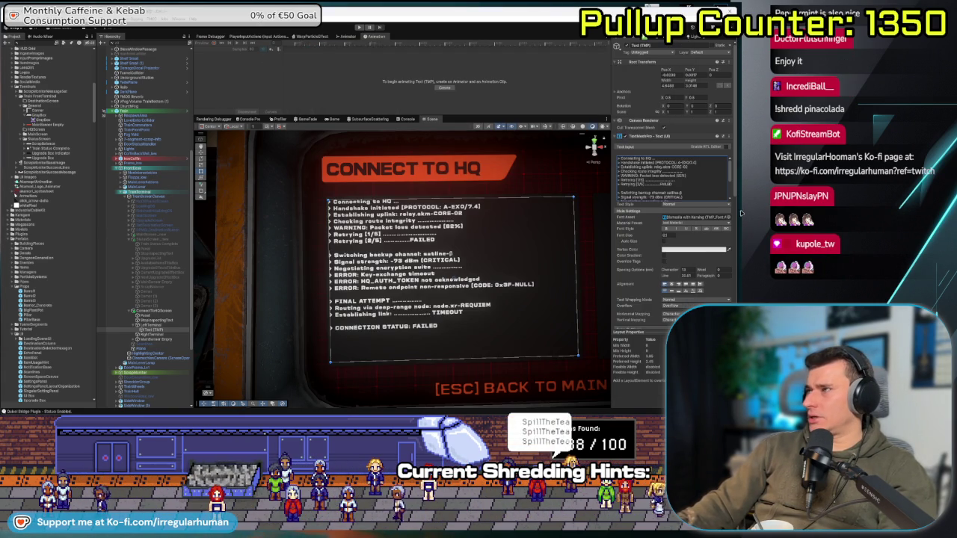
# - Replace the log text with the colour-tagged version, preview it in the Scene, and enter Play mode
pyautogui.click(697, 180)
pyautogui.hotkey('ctrl', 'a')
pyautogui.hotkey('ctrl', 'v')
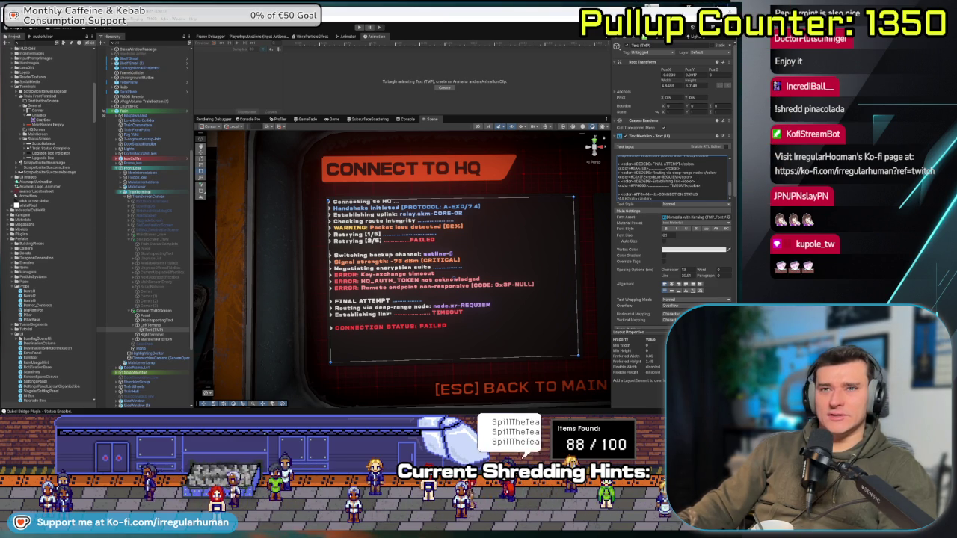
pyautogui.moveTo(454, 276); pyautogui.dragTo(417, 267)
pyautogui.scroll(3, 417, 267)
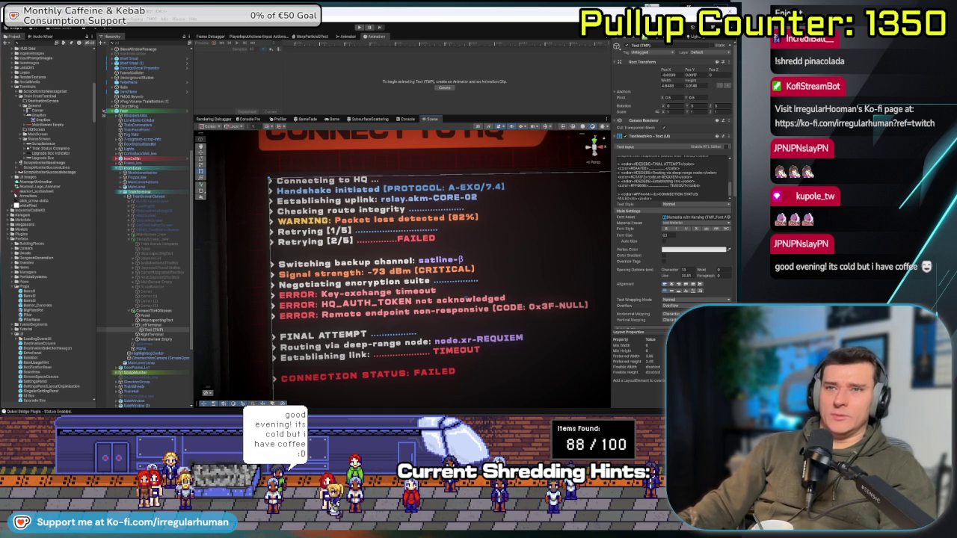
pyautogui.click(182, 283)
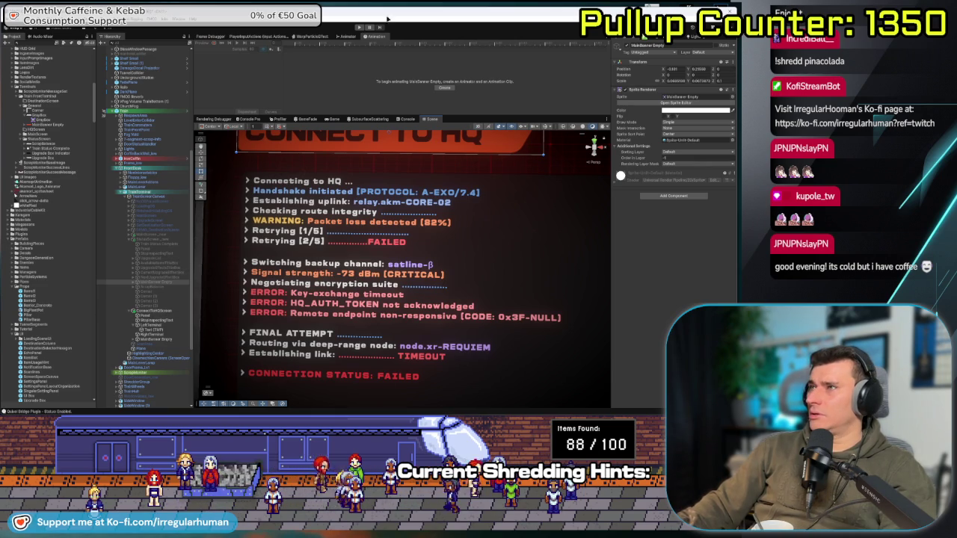
pyautogui.hotkey('ctrl', 'p')
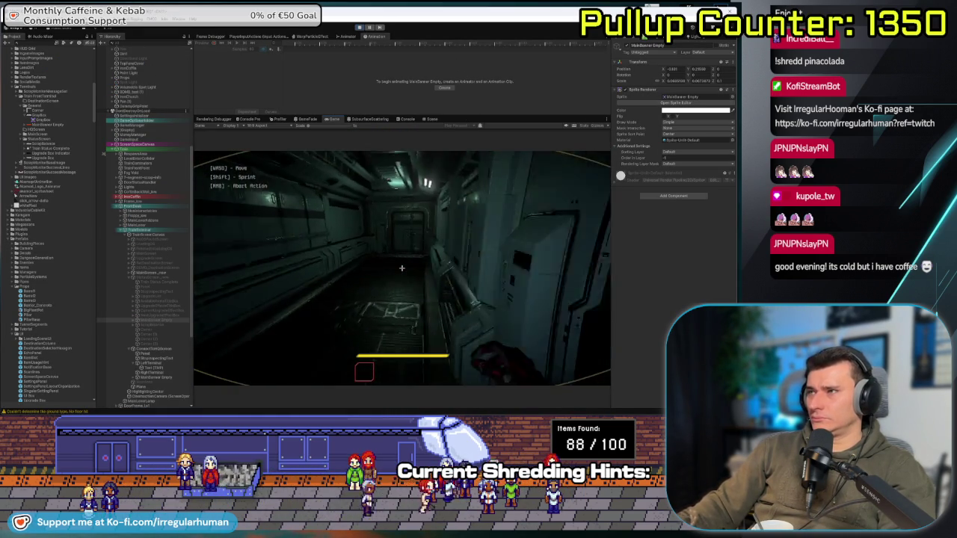
# - Walk the player into the train carriage, then open and leave the terminal menu
pyautogui.press('w')
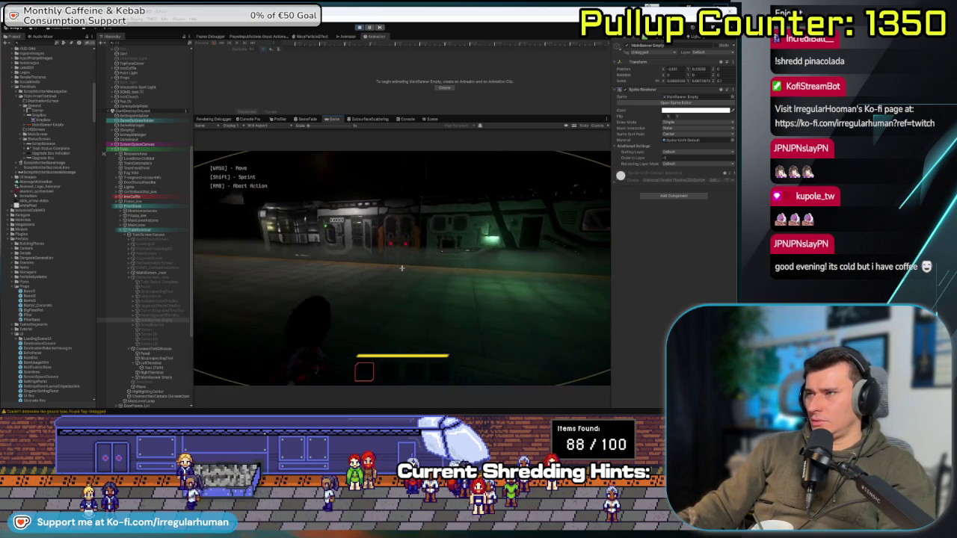
pyautogui.press('w')
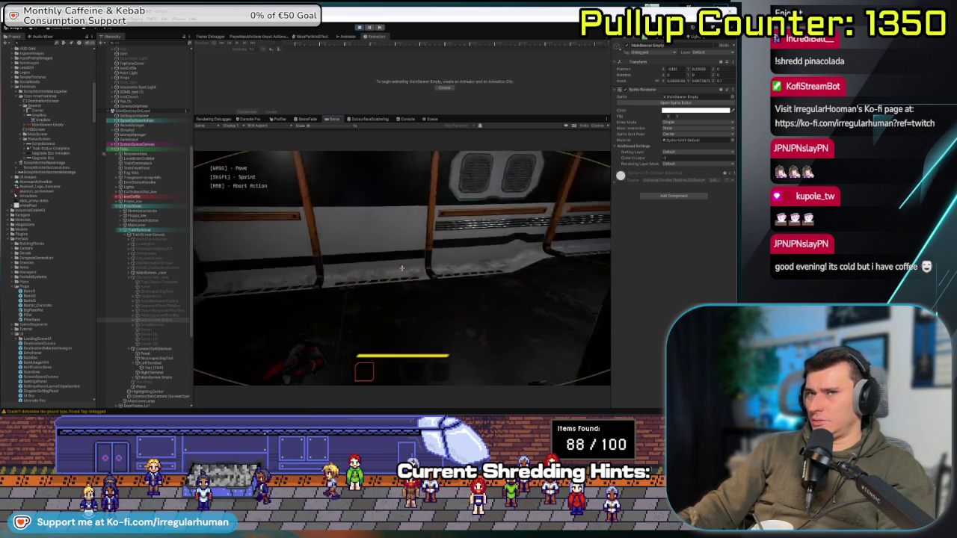
pyautogui.press('w')
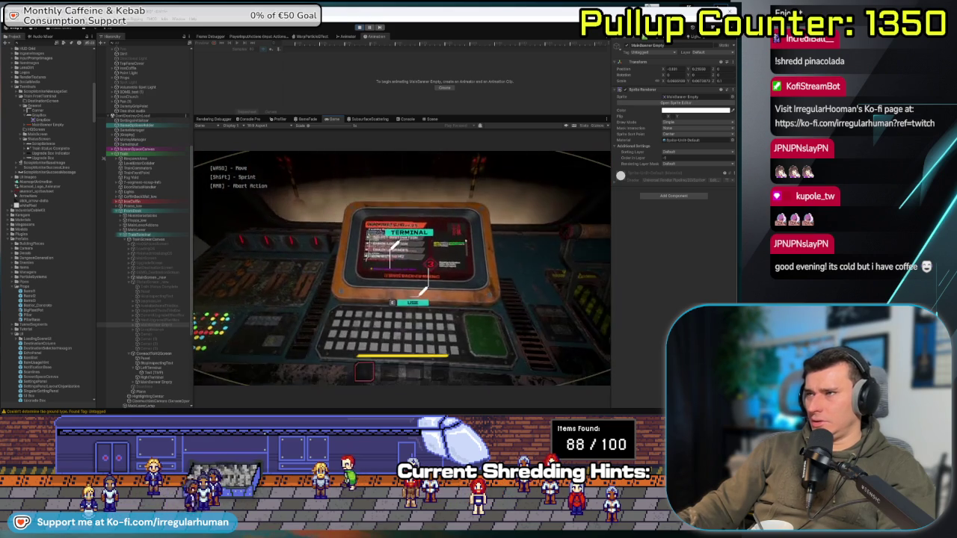
pyautogui.press('s')
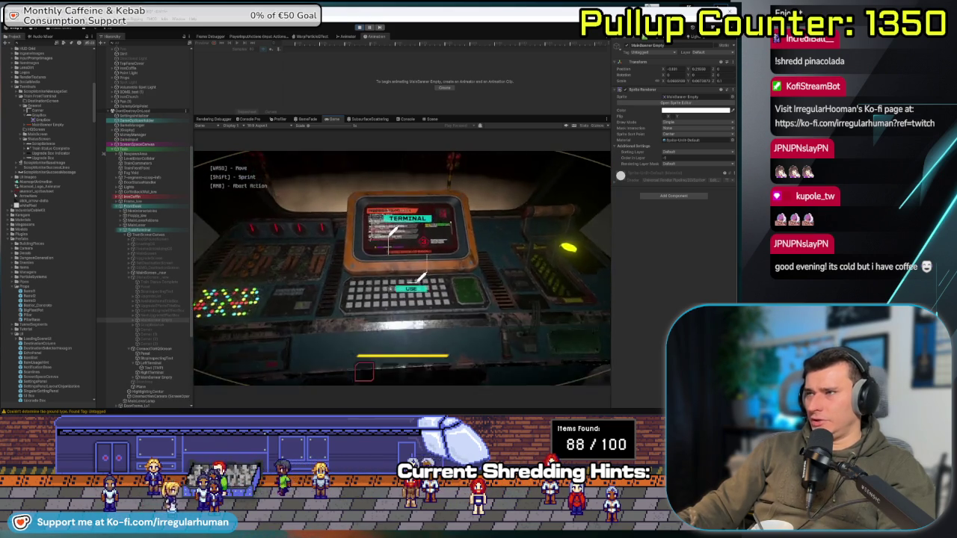
pyautogui.press('e')
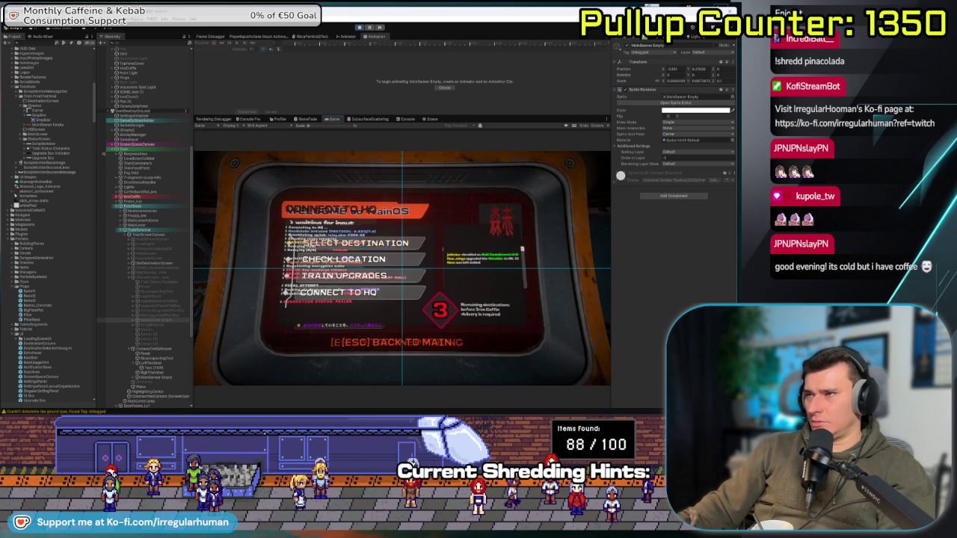
pyautogui.press('e')
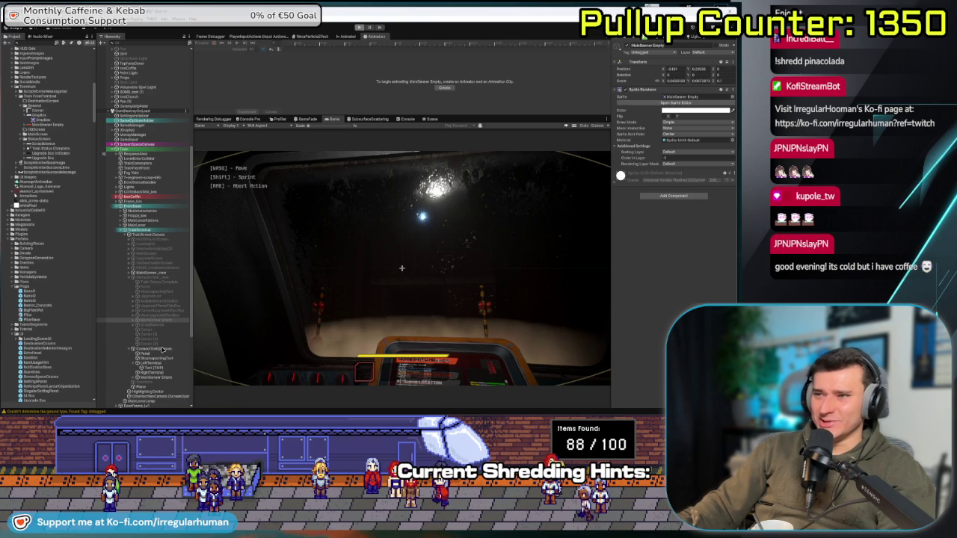
# - Frame the HQ screen and deactivate the ConnectToHQScreen object
pyautogui.doubleClick(163, 349)
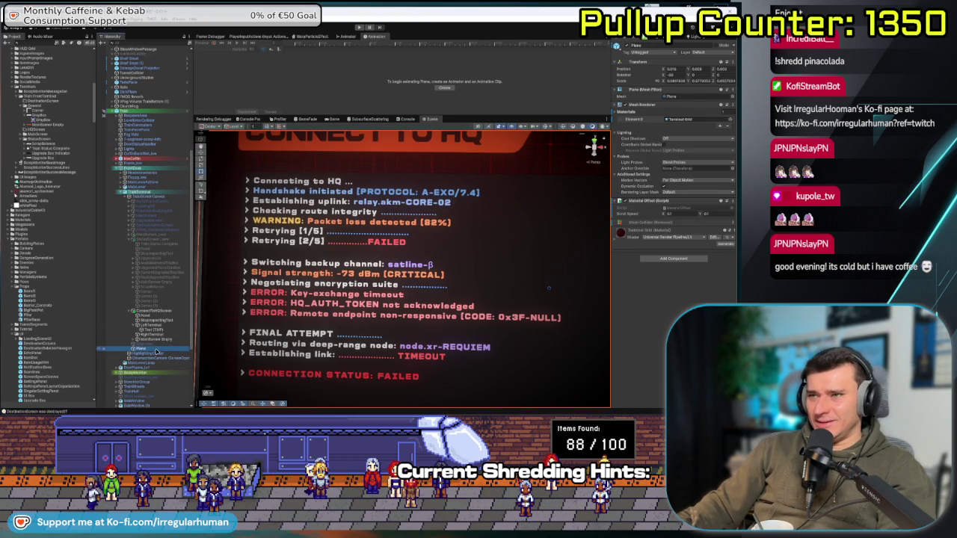
pyautogui.click(175, 311)
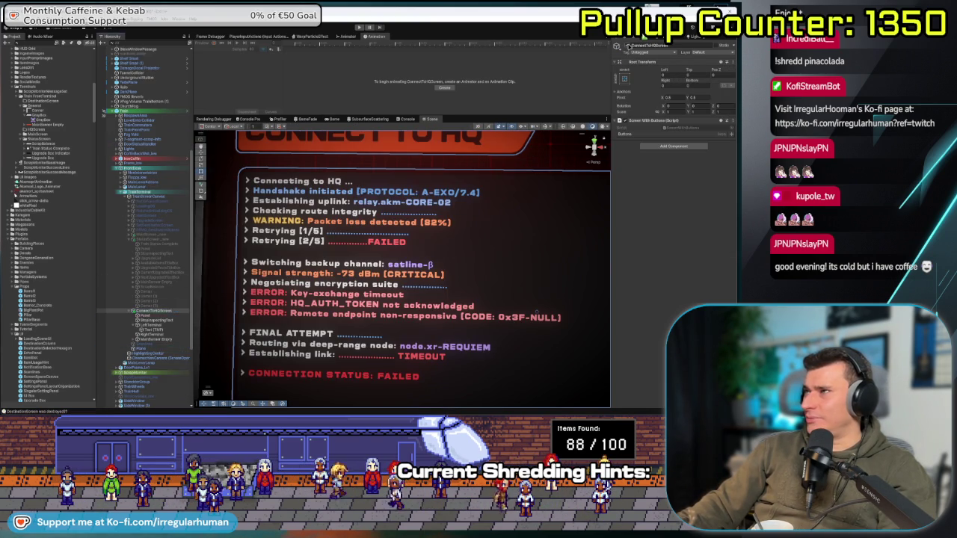
pyautogui.click(620, 45)
# - Play-test the terminal menu, exit the terminal, and stop play mode
pyautogui.click(359, 27)
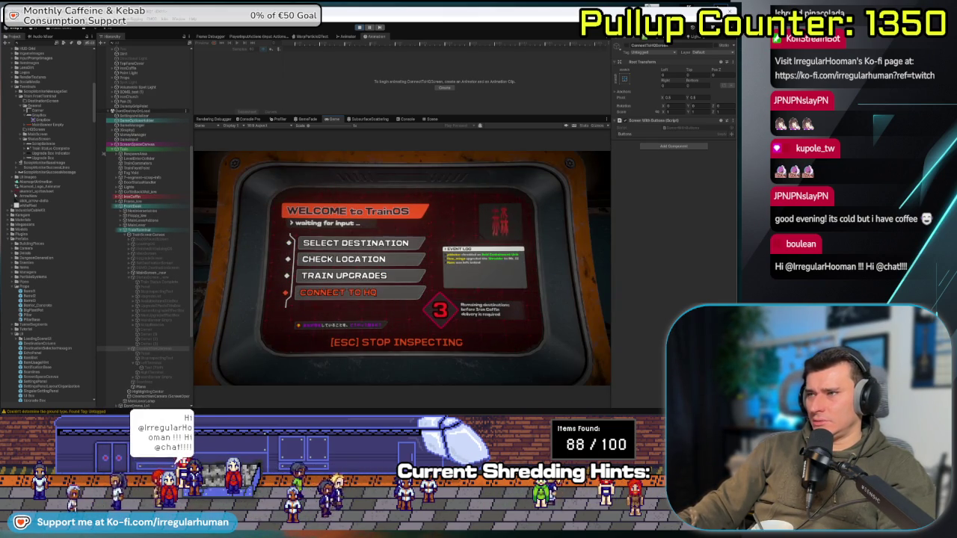
pyautogui.press('Up')
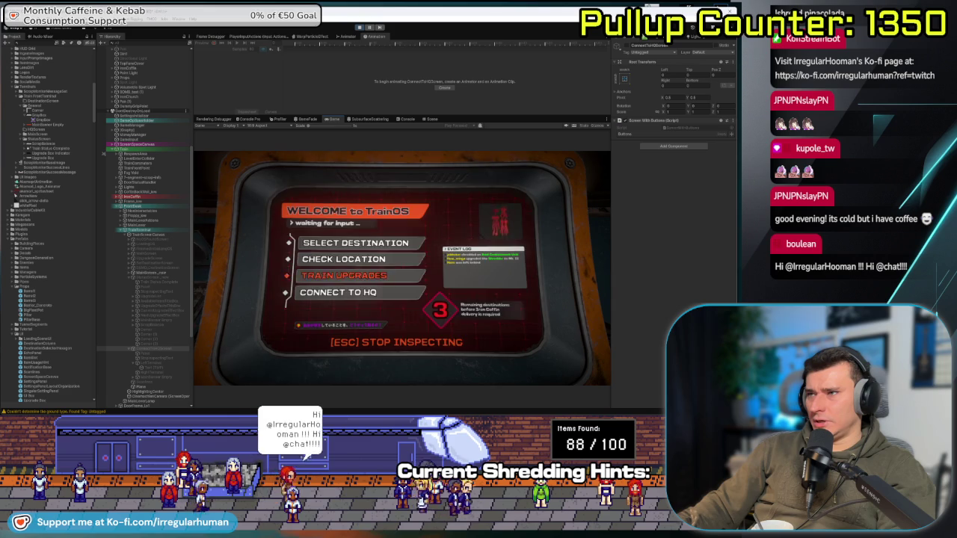
pyautogui.press('Return')
pyautogui.press('Escape')
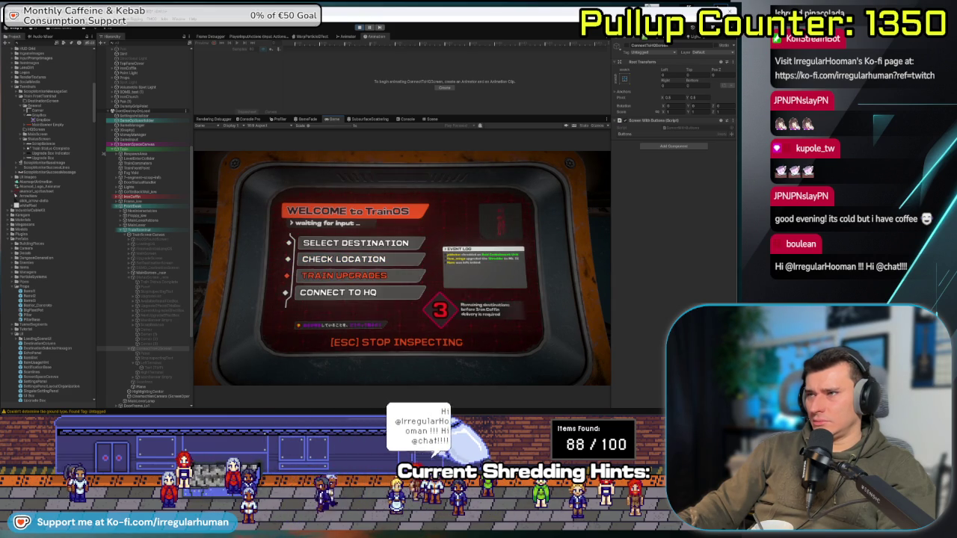
pyautogui.press('Escape')
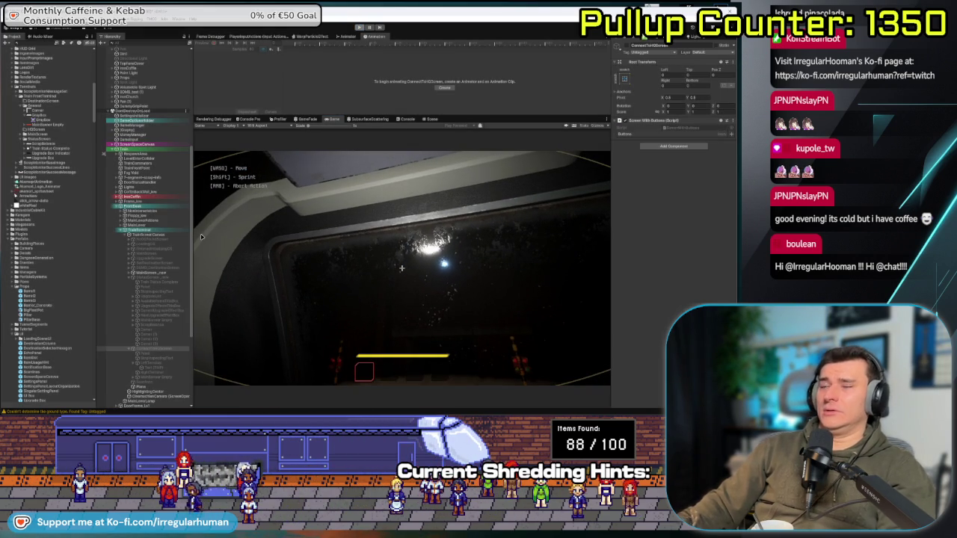
pyautogui.hotkey('ctrl', 'p')
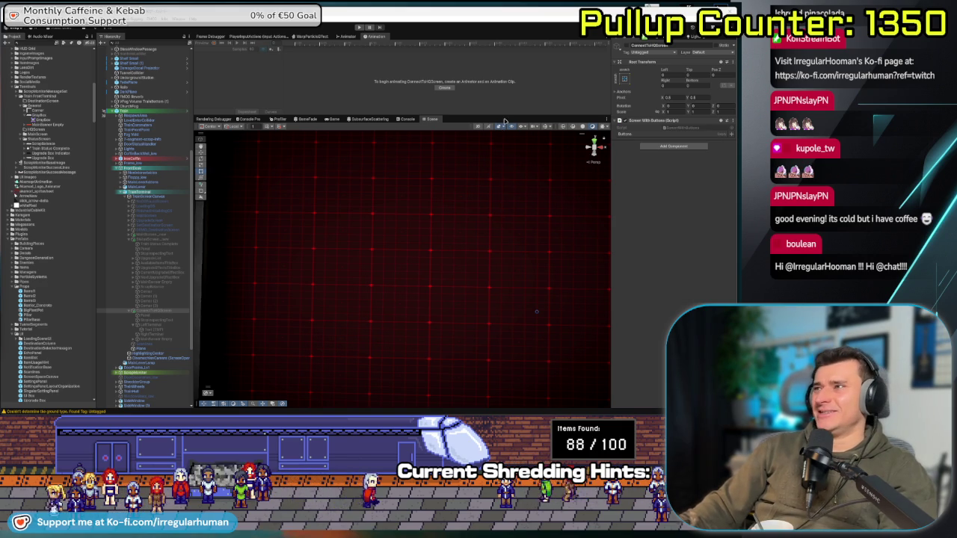
# - Frame the terminal screen in the Scene view and step down the Hierarchy to a menu button
pyautogui.scroll(-5, 392, 247)
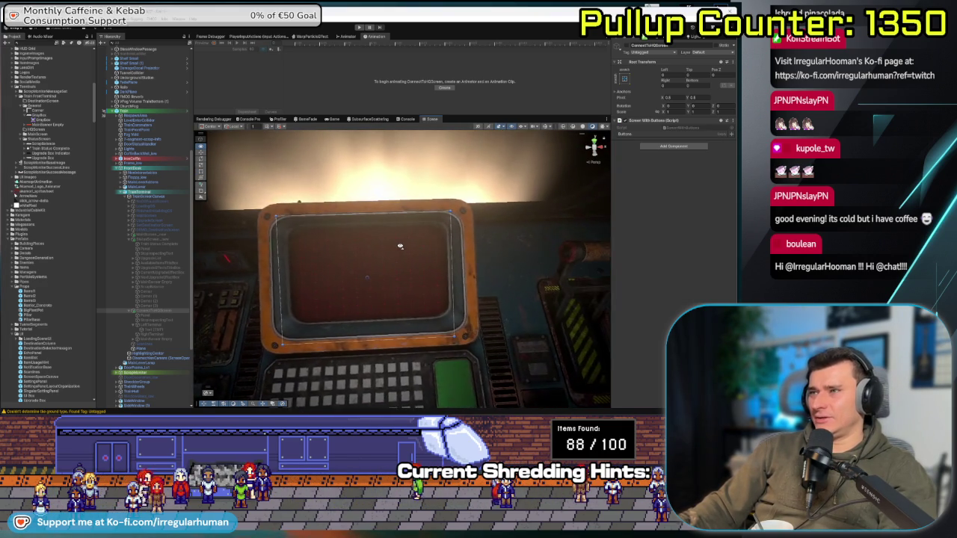
pyautogui.moveTo(401, 246); pyautogui.dragTo(423, 247)
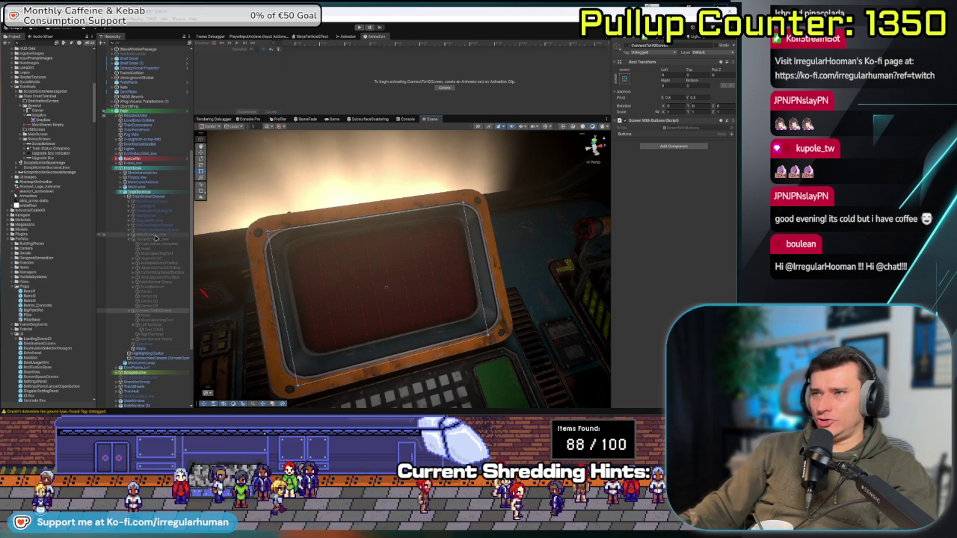
pyautogui.press('Down')
pyautogui.press('Down')
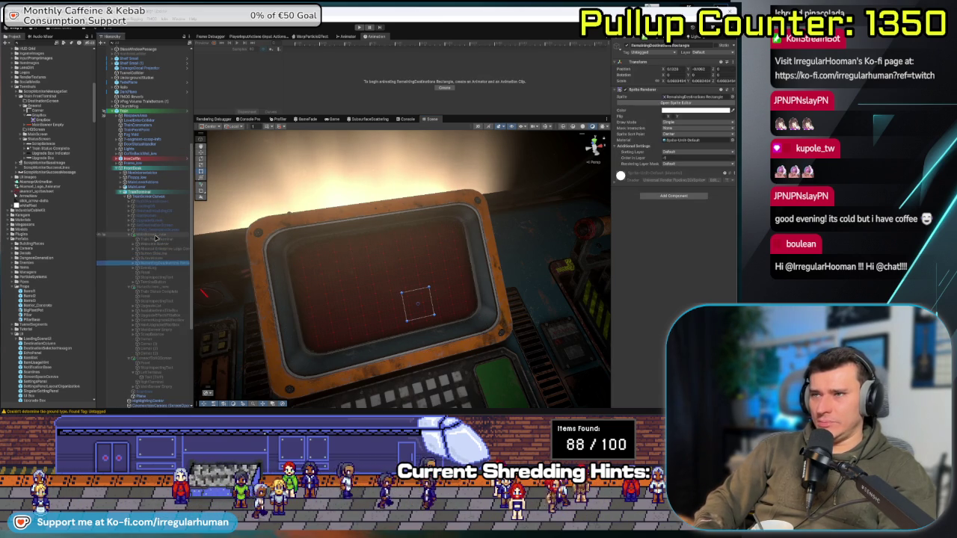
pyautogui.press('Down')
pyautogui.press('Down')
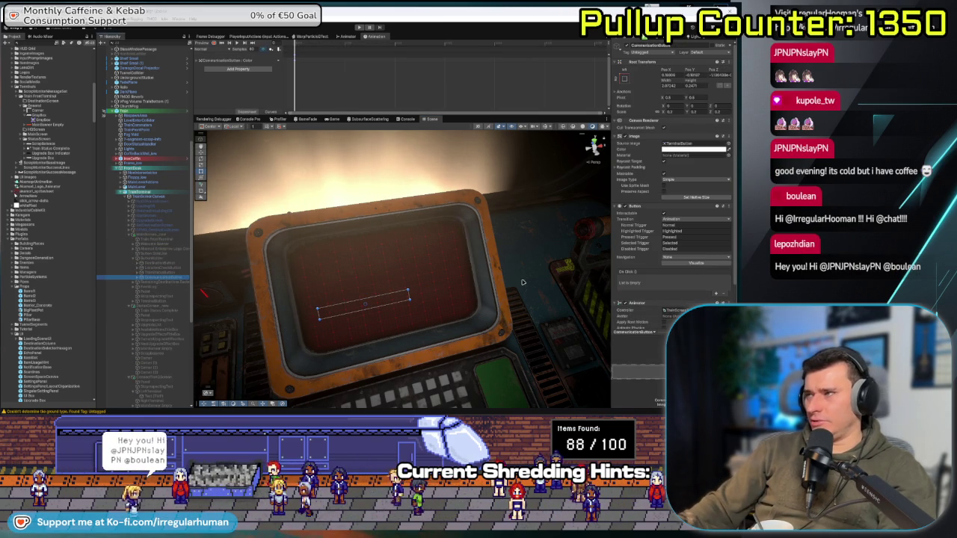
pyautogui.scroll(-3, 649, 294)
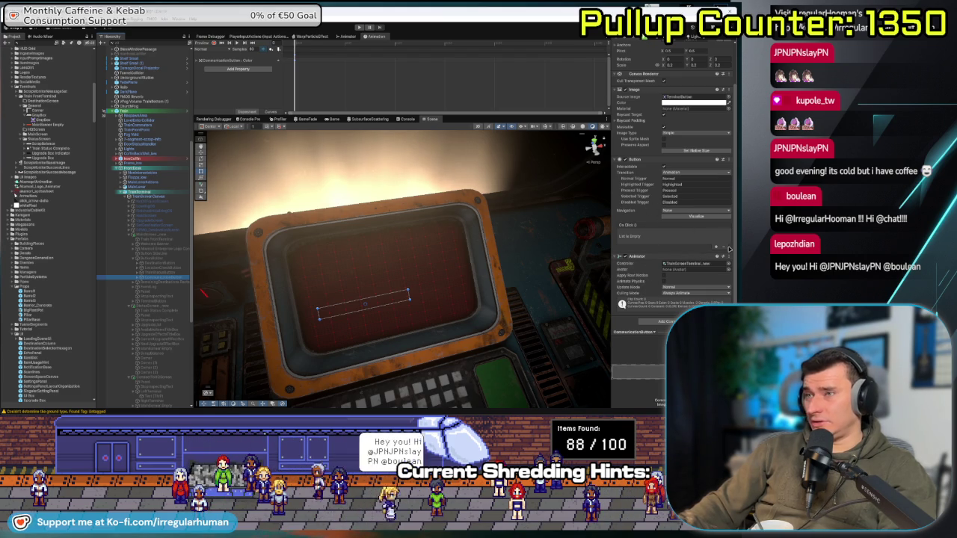
# - Review the Communication and TrainStatus buttons' click events and make one call the screen-change method
pyautogui.click(159, 273)
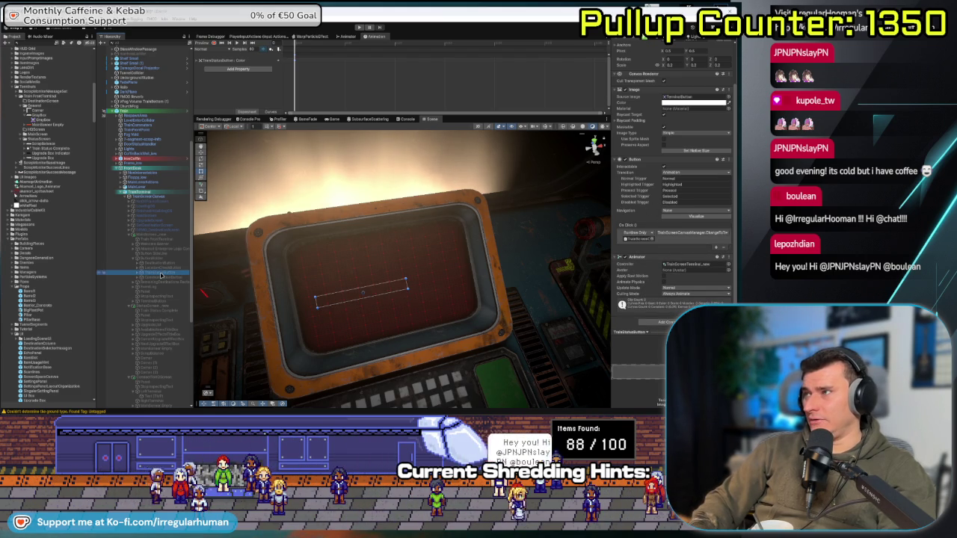
pyautogui.click(160, 278)
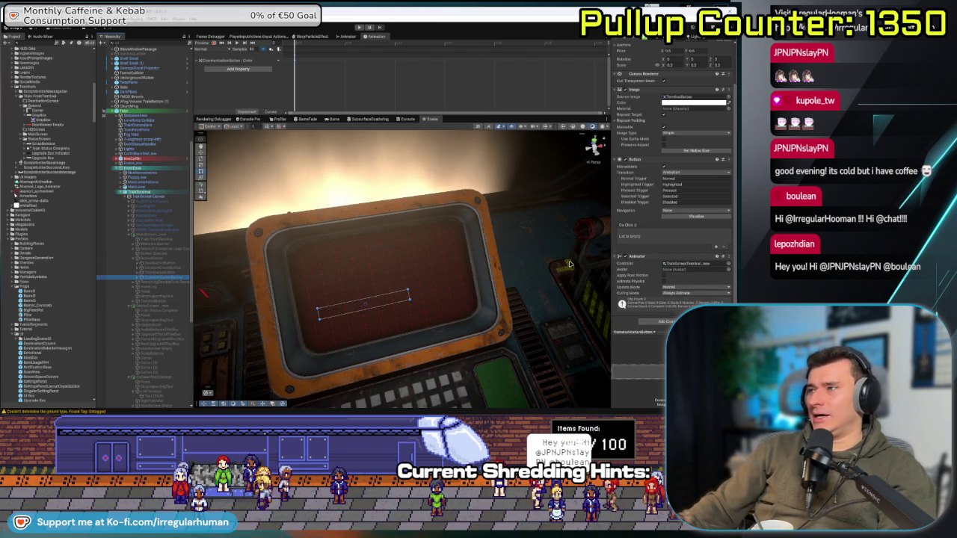
pyautogui.click(716, 246)
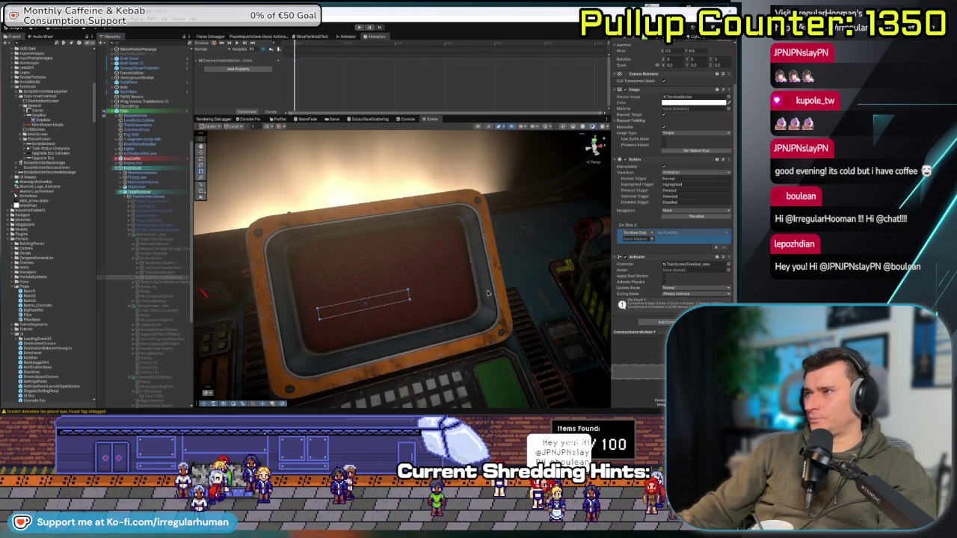
pyautogui.click(161, 273)
pyautogui.click(636, 240)
pyautogui.click(163, 279)
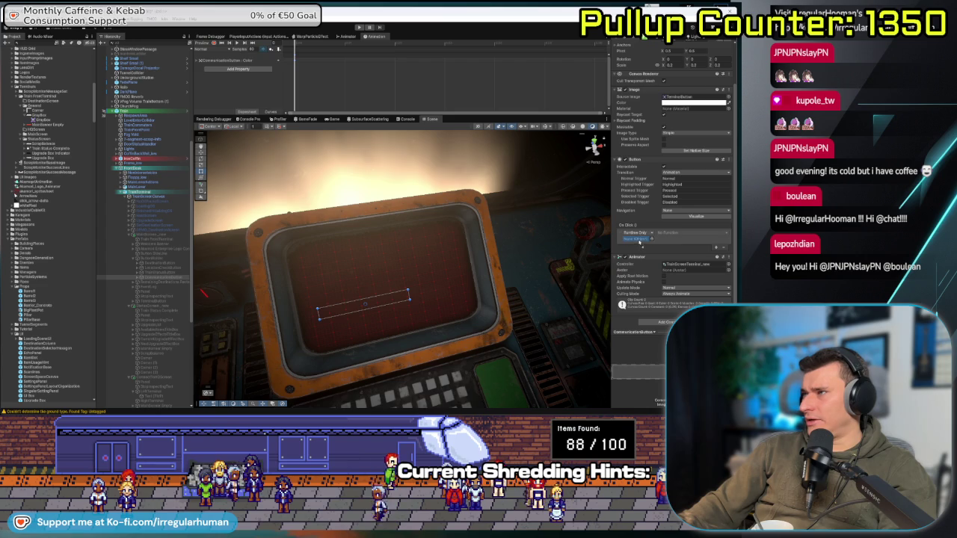
pyautogui.click(681, 235)
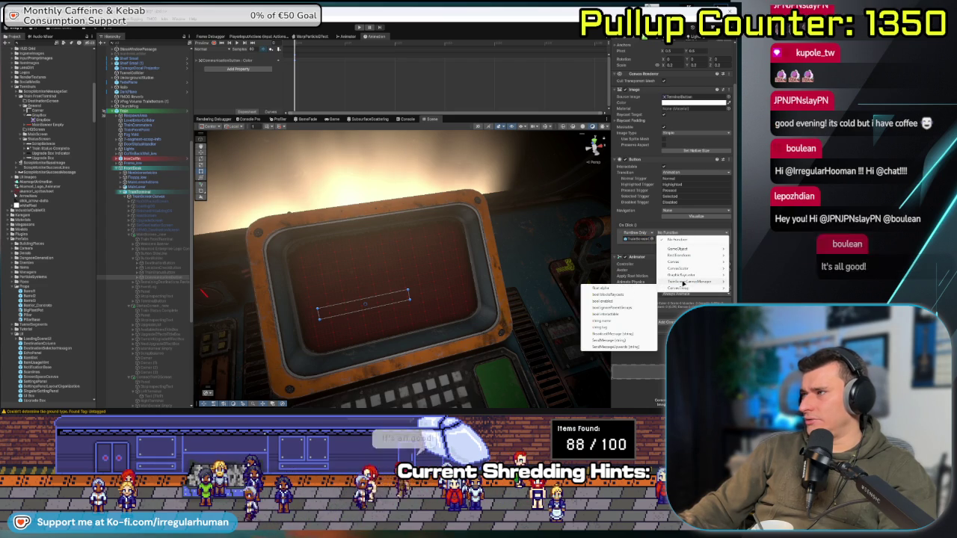
pyautogui.moveTo(682, 282)
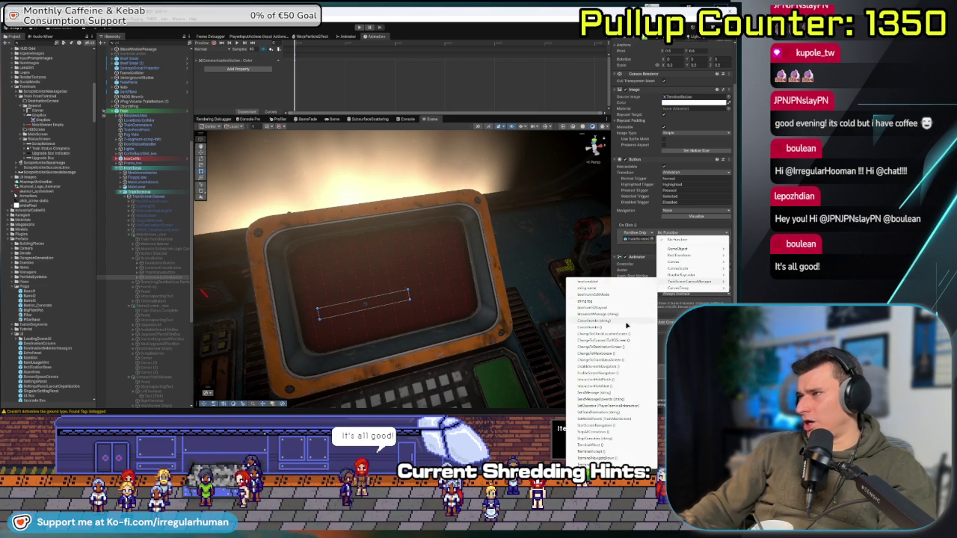
pyautogui.click(609, 340)
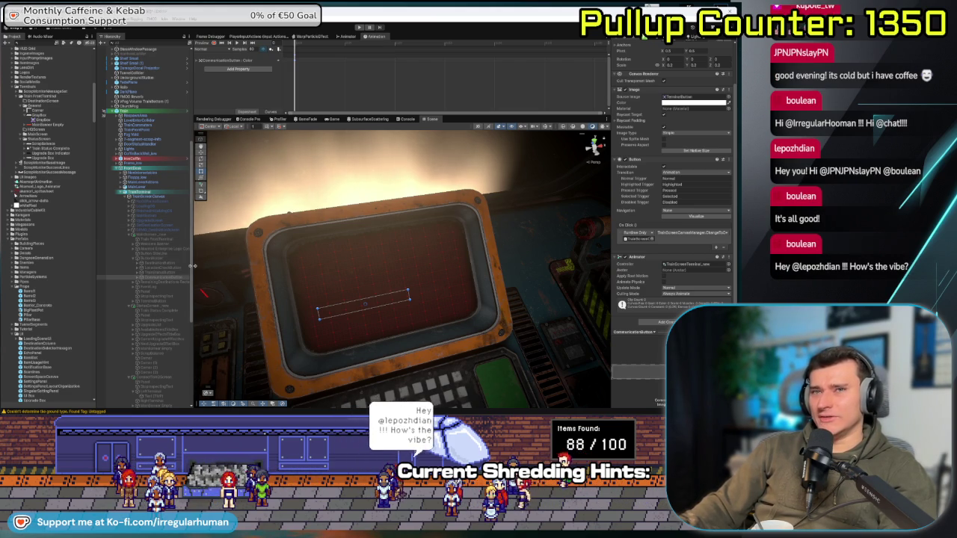
# - Add an on-click event to another menu button that switches the terminal camera via the camera manager
pyautogui.click(168, 268)
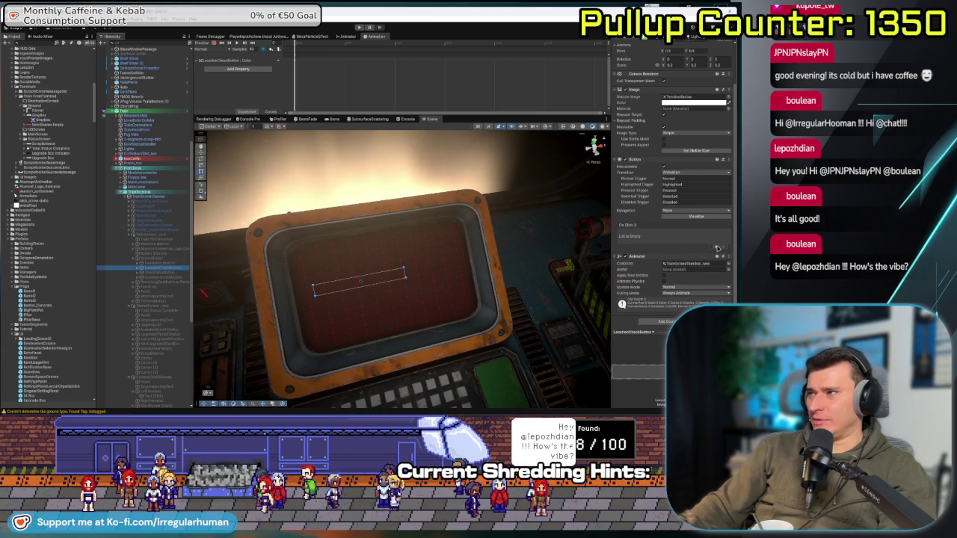
pyautogui.click(715, 246)
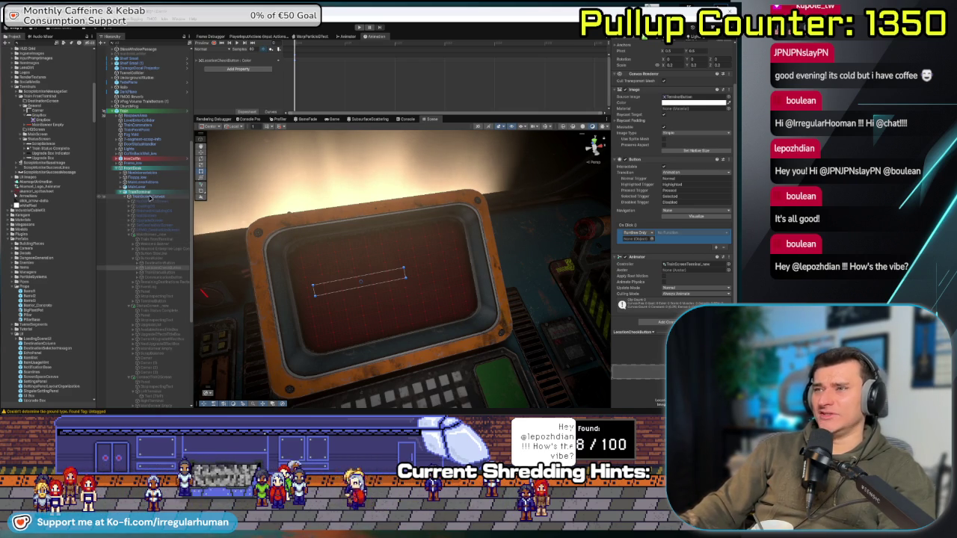
pyautogui.moveTo(151, 199)
pyautogui.mouseDown()
pyautogui.moveTo(651, 253)
pyautogui.moveTo(640, 240)
pyautogui.mouseUp()
pyautogui.click(692, 233)
pyautogui.moveTo(677, 281)
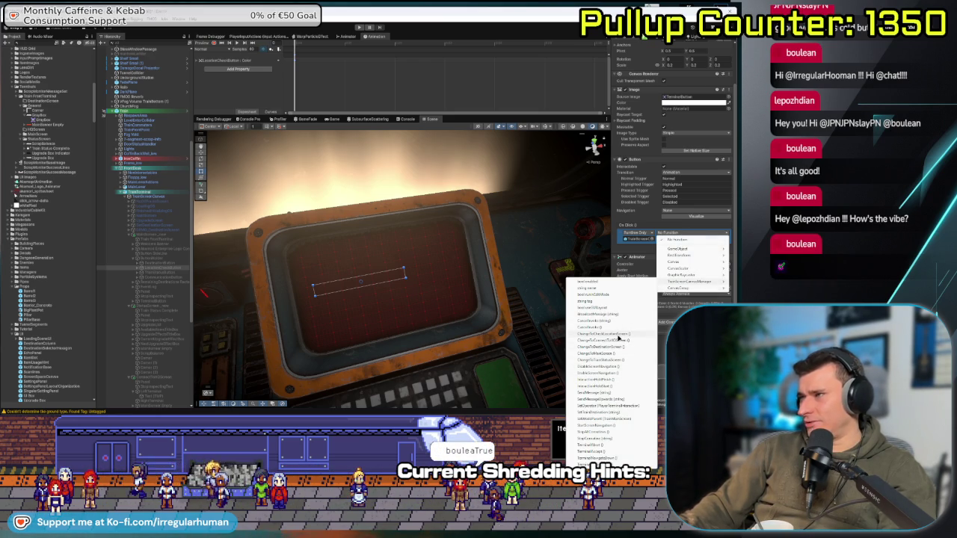
pyautogui.click(617, 336)
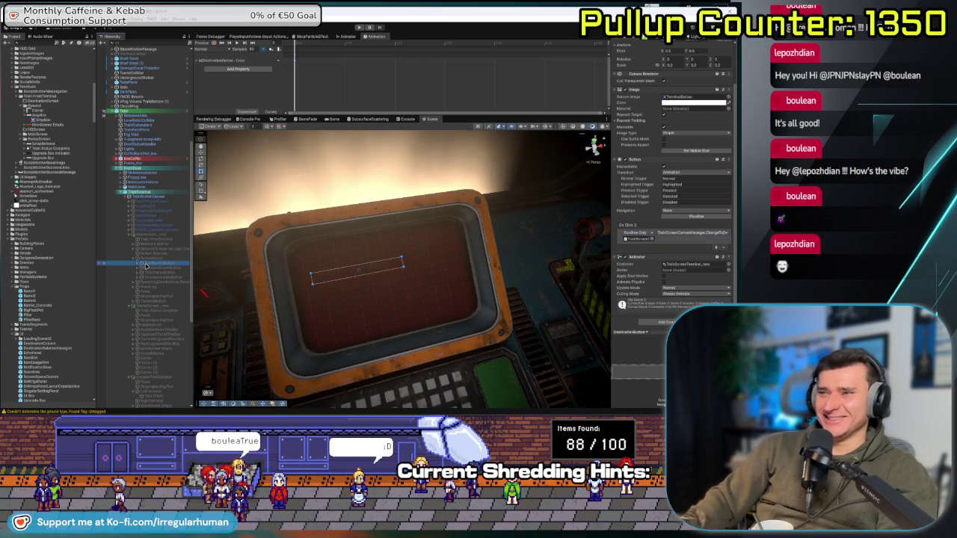
# - Select TrainScreenCanvas, make the Animation area taller, and enter play mode
pyautogui.press('Down')
pyautogui.press('Down')
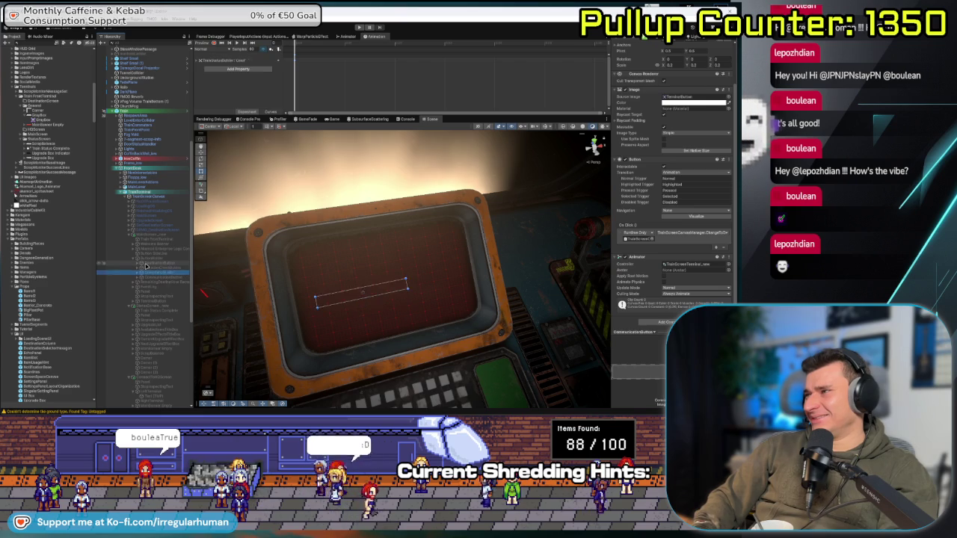
pyautogui.press('Left')
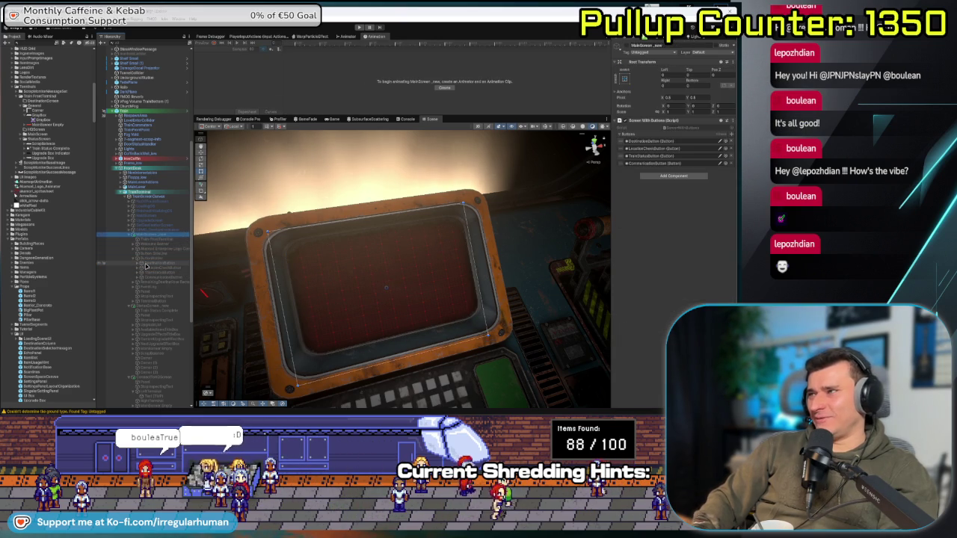
pyautogui.click(142, 196)
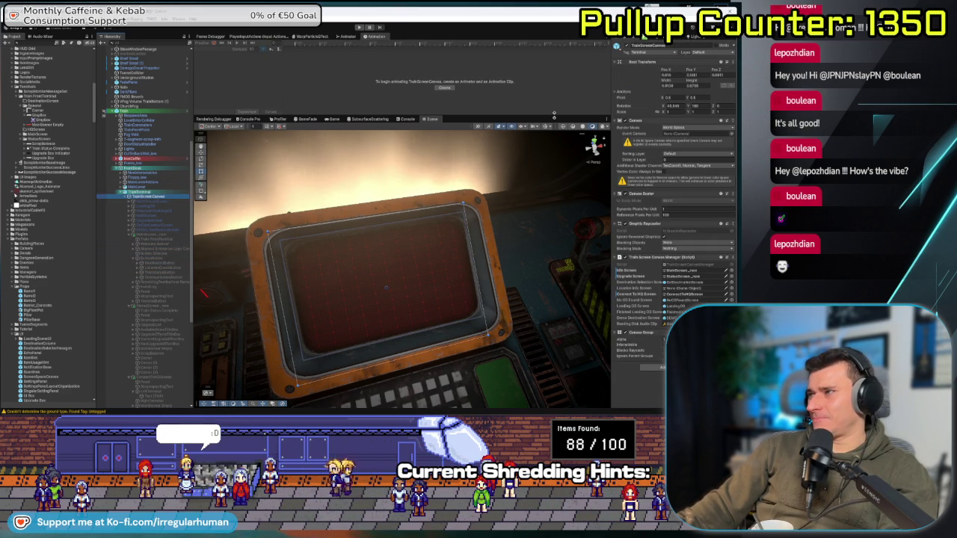
pyautogui.moveTo(557, 117); pyautogui.dragTo(557, 188)
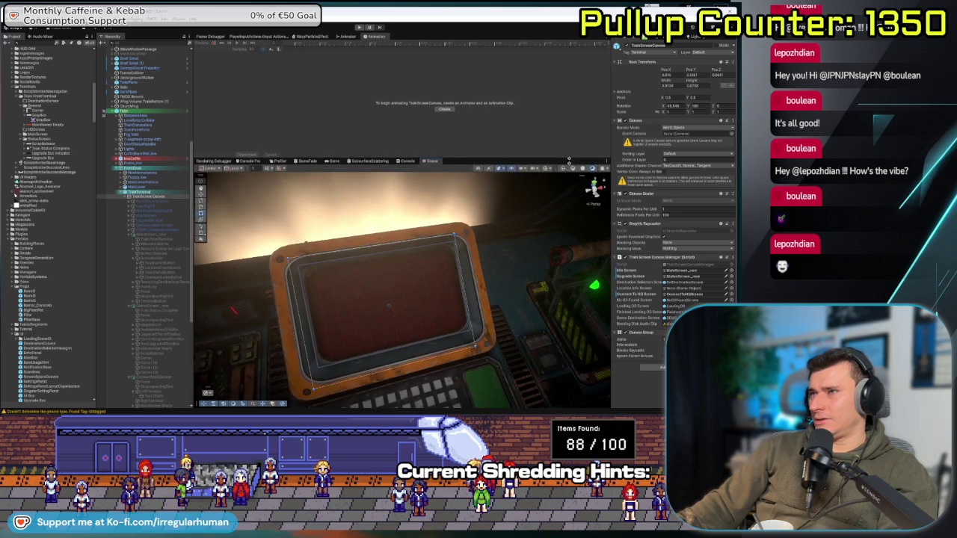
pyautogui.click(361, 28)
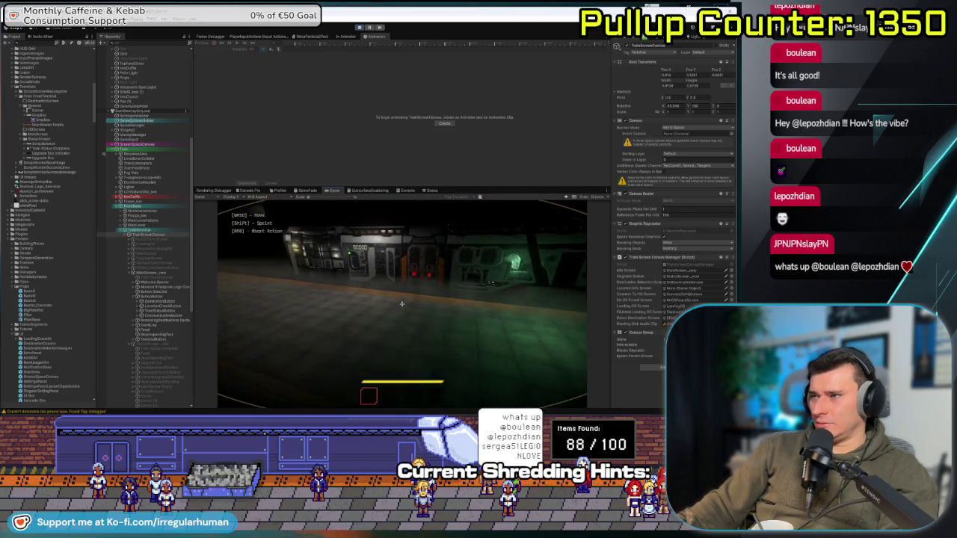
# - Walk to the train doors, use them, inspect the TrainOS console twice, then stop play mode
pyautogui.press('w')
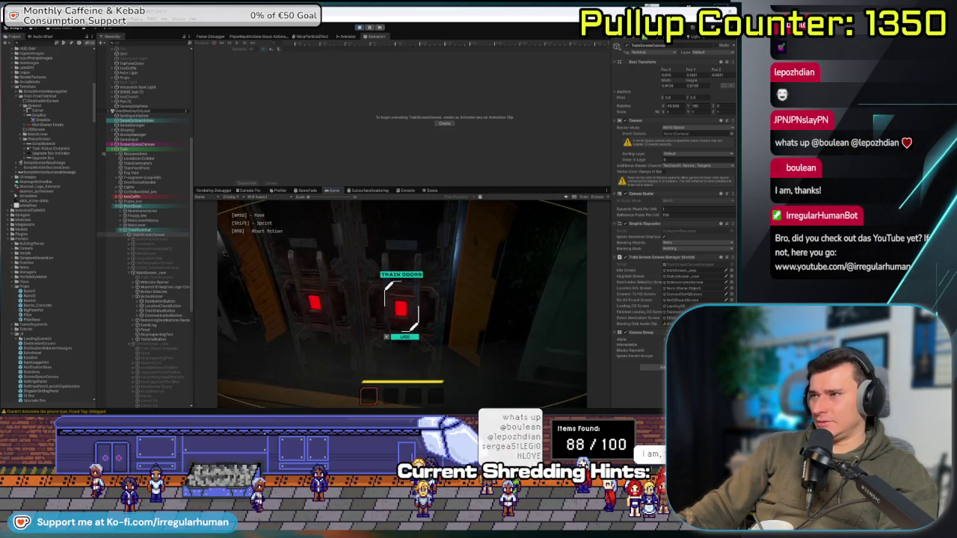
pyautogui.press('e')
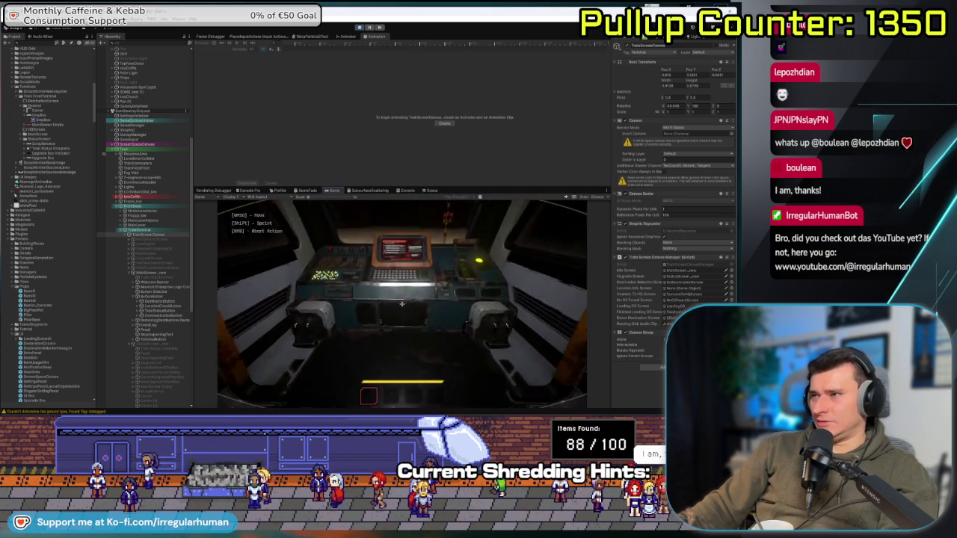
pyautogui.press('e')
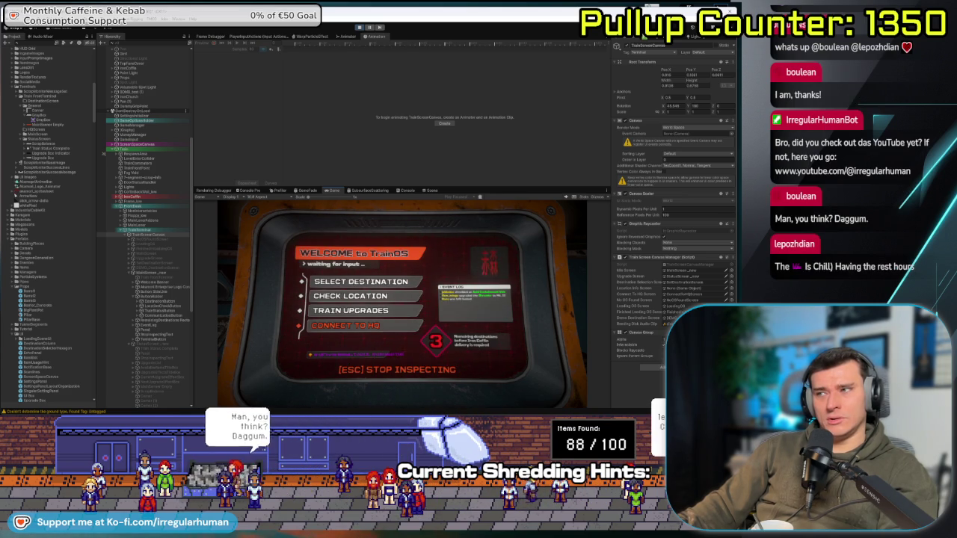
pyautogui.press('Escape')
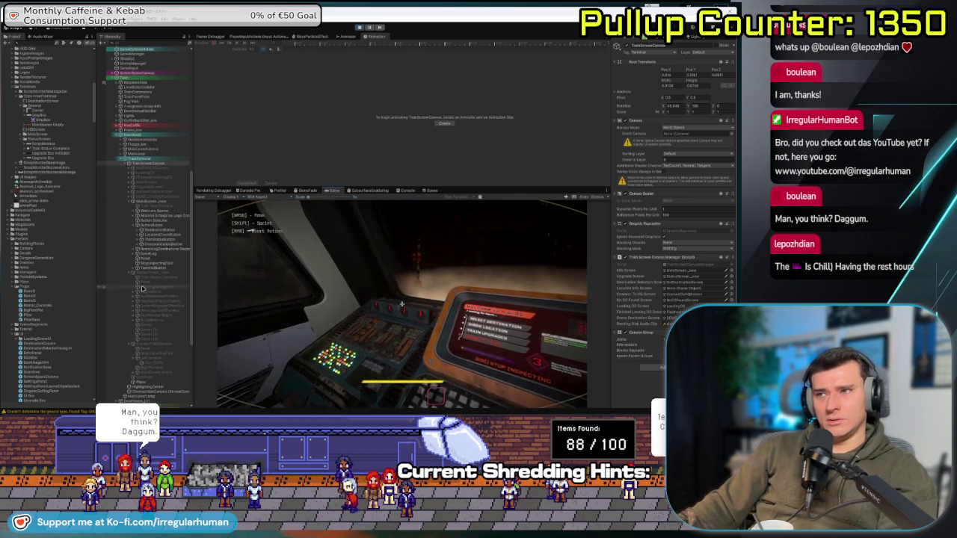
pyautogui.press('e')
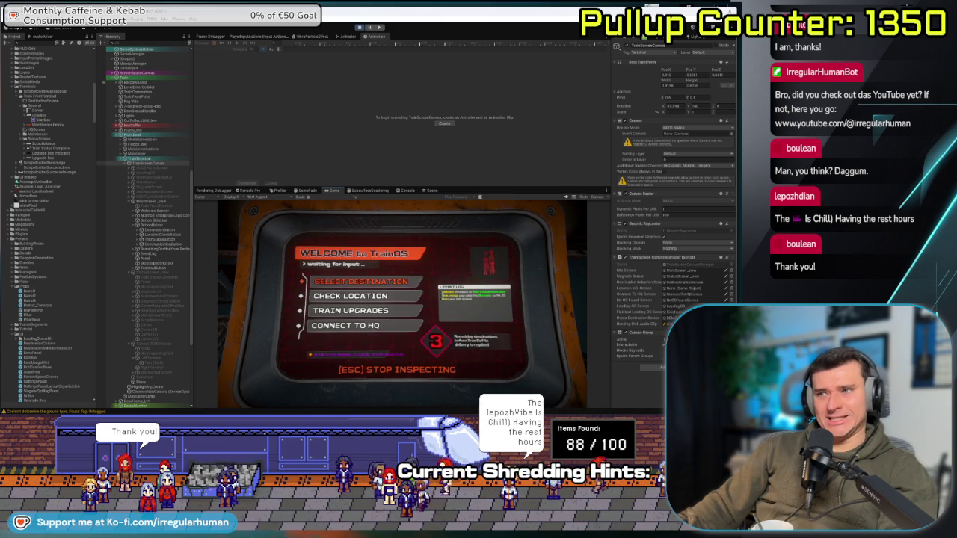
pyautogui.press('Escape')
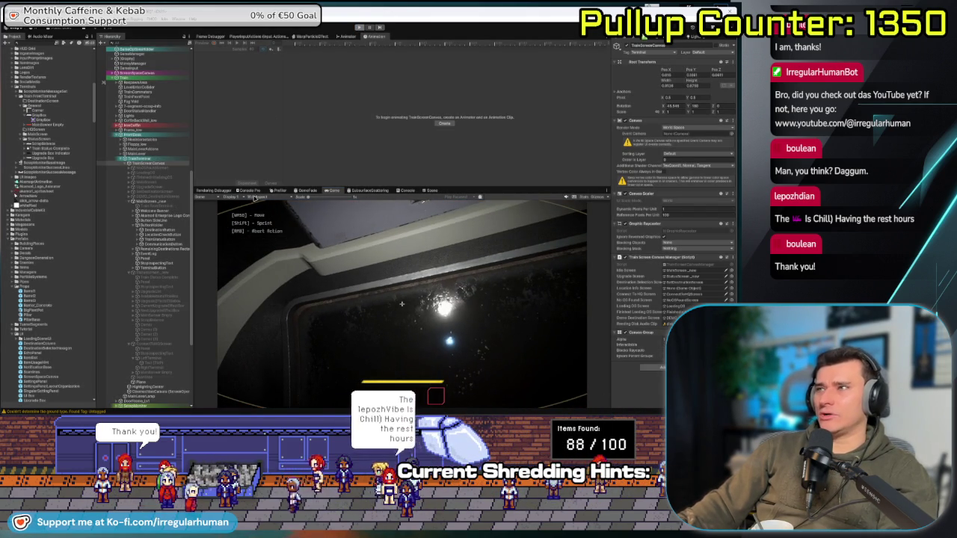
pyautogui.hotkey('ctrl', 'p')
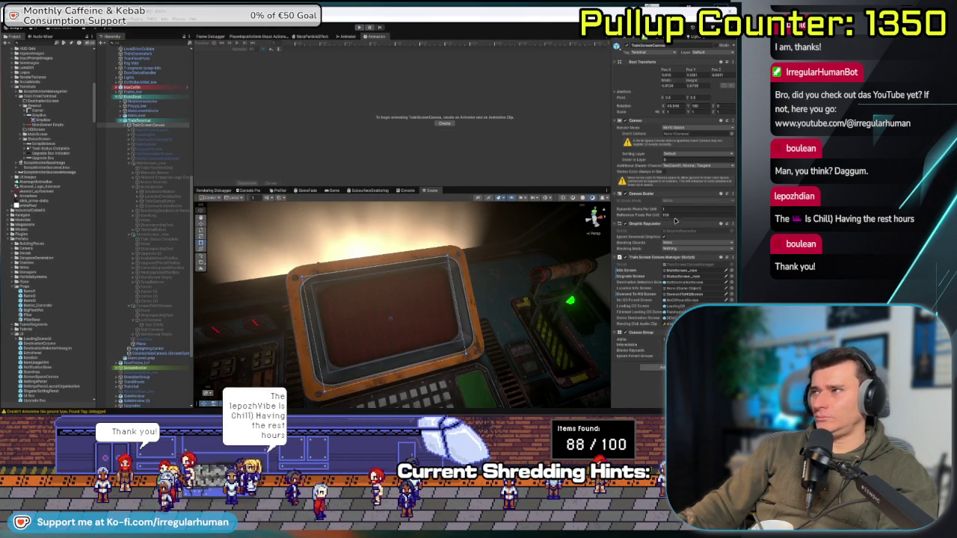
# - Open TrainScreenCanvasManager, find usages of destinationSelectionScreen, and copy its ActivateScreen line
pyautogui.doubleClick(682, 263)
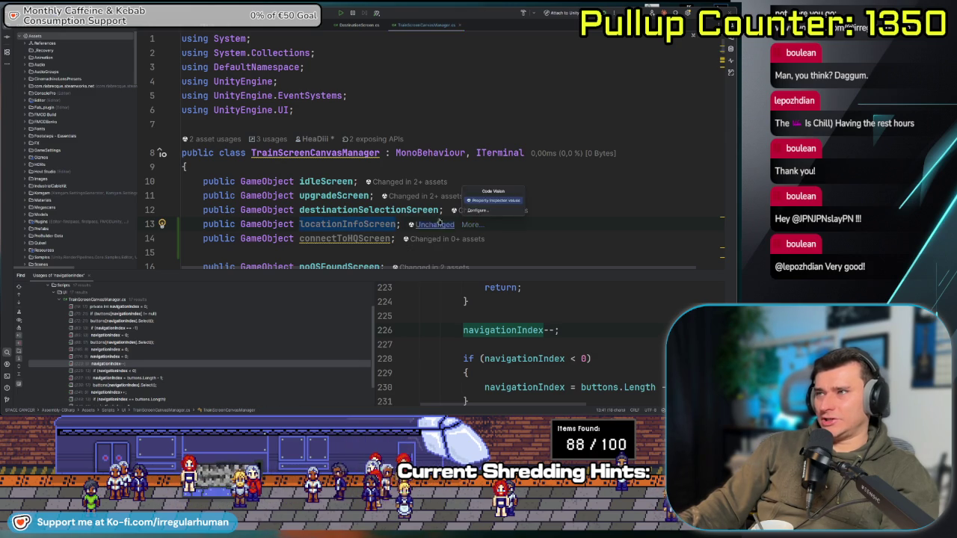
pyautogui.hotkey('alt', 'F7')
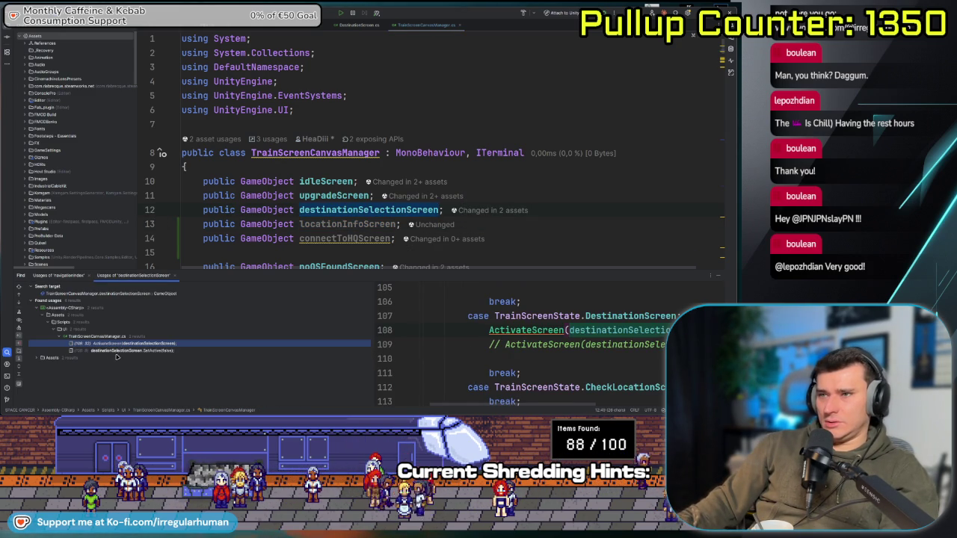
pyautogui.doubleClick(120, 344)
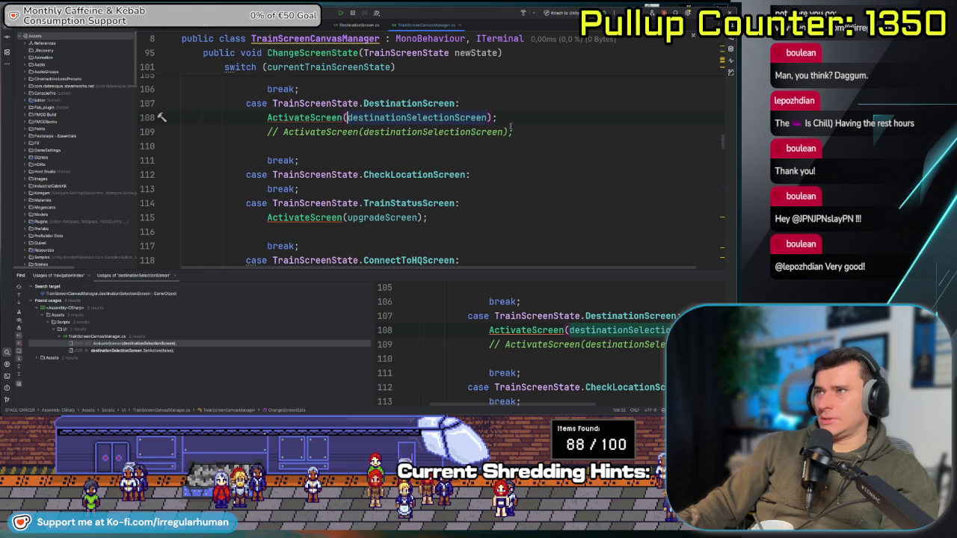
pyautogui.scroll(5, 514, 174)
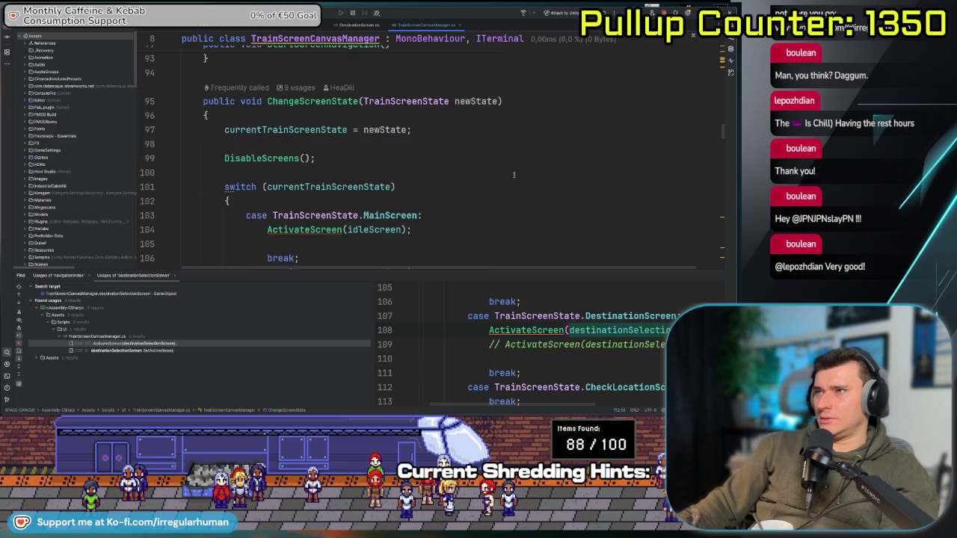
pyautogui.scroll(-5, 513, 175)
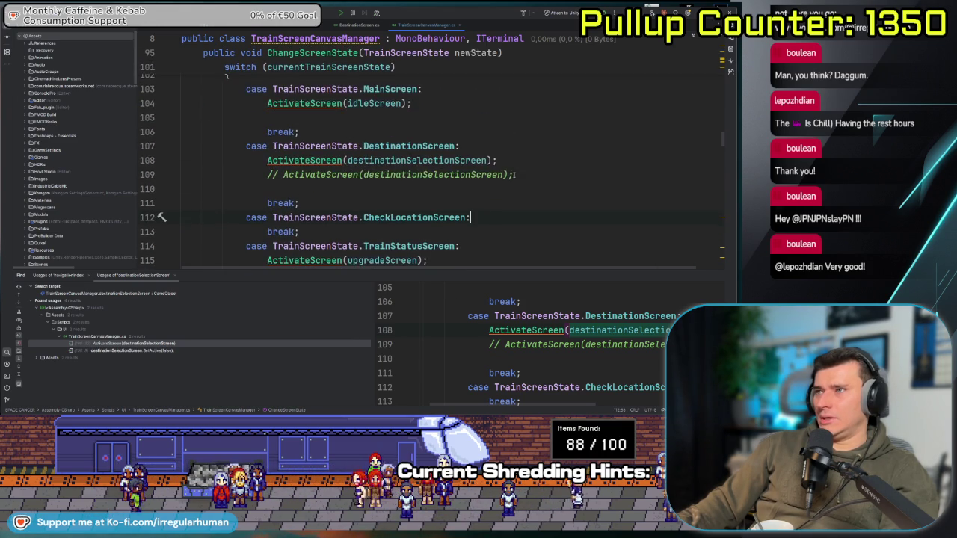
pyautogui.tripleClick(429, 118)
pyautogui.hotkey('ctrl', 'c')
# - Paste the activation line into the CheckLocationScreen case with locationInfoScreen as argument
pyautogui.click(483, 174)
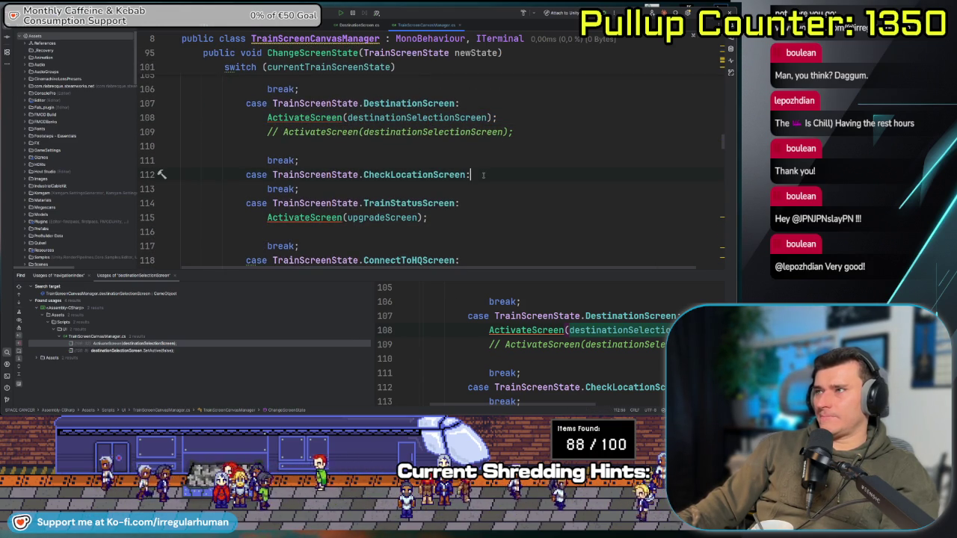
pyautogui.press('Return')
pyautogui.hotkey('ctrl', 'v')
pyautogui.press('BackSpace')
pyautogui.press('Left')
pyautogui.press('Left')
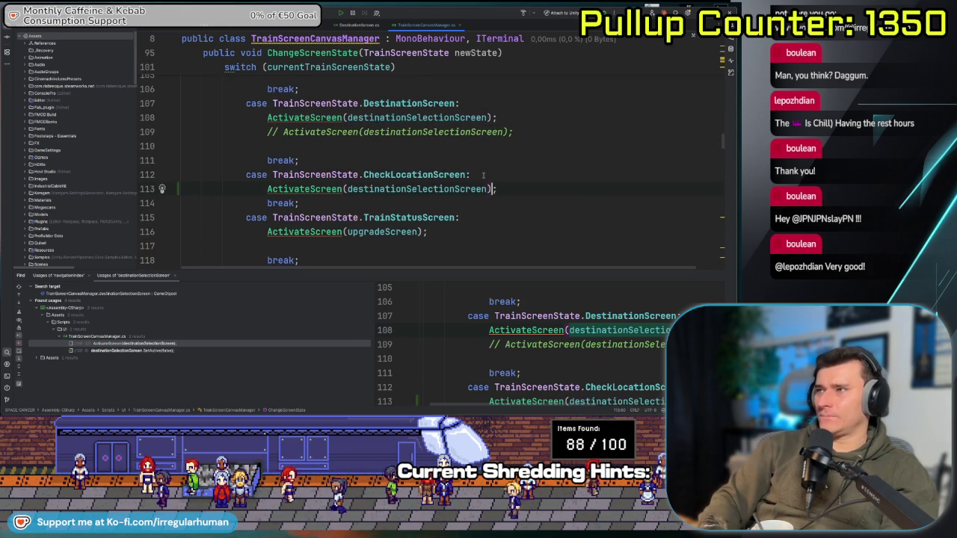
pyautogui.hotkey('ctrl', 'BackSpace')
pyautogui.write('loca')
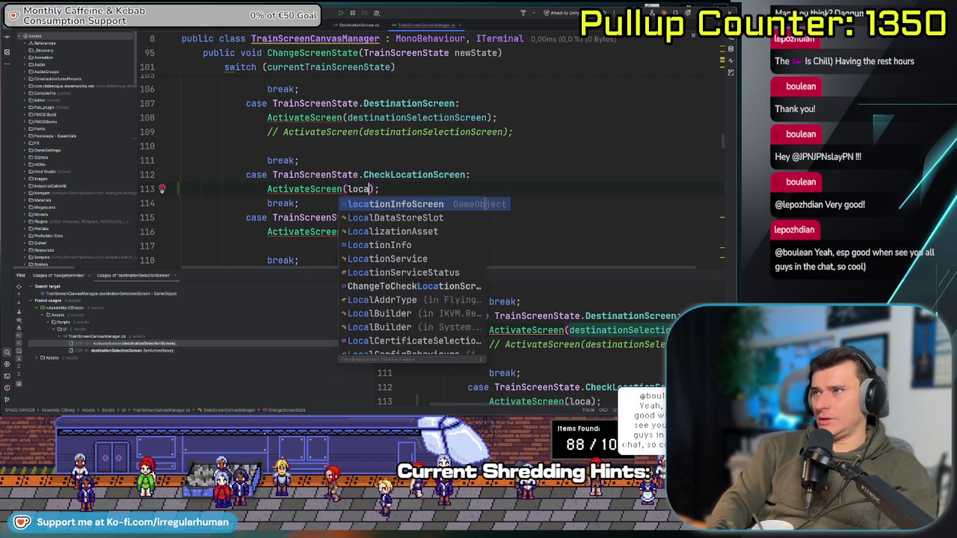
pyautogui.press('Return')
# - Paste the activation line into the ConnectToHQScreen case with connectToHQScreen as argument
pyautogui.scroll(-1, 447, 207)
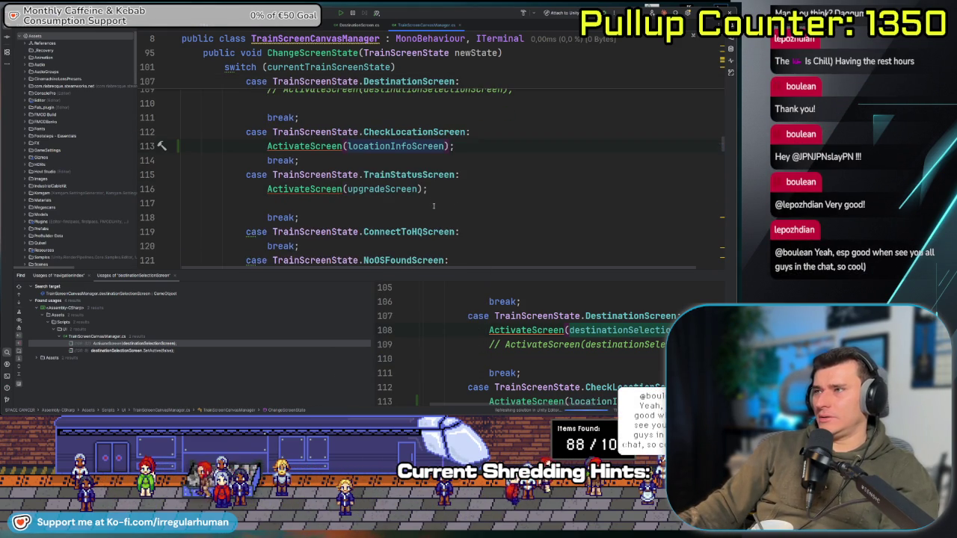
pyautogui.scroll(-1, 435, 174)
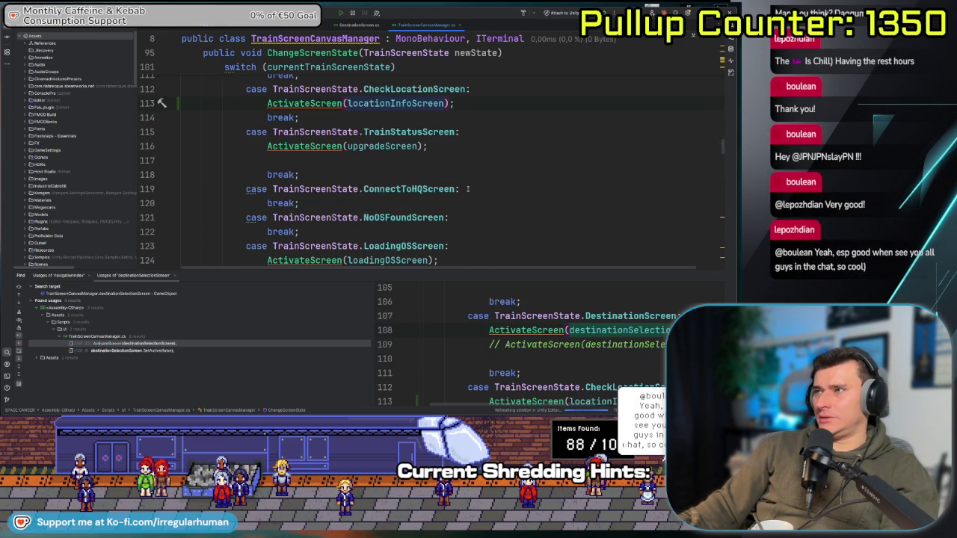
pyautogui.press('Return')
pyautogui.hotkey('ctrl', 'v')
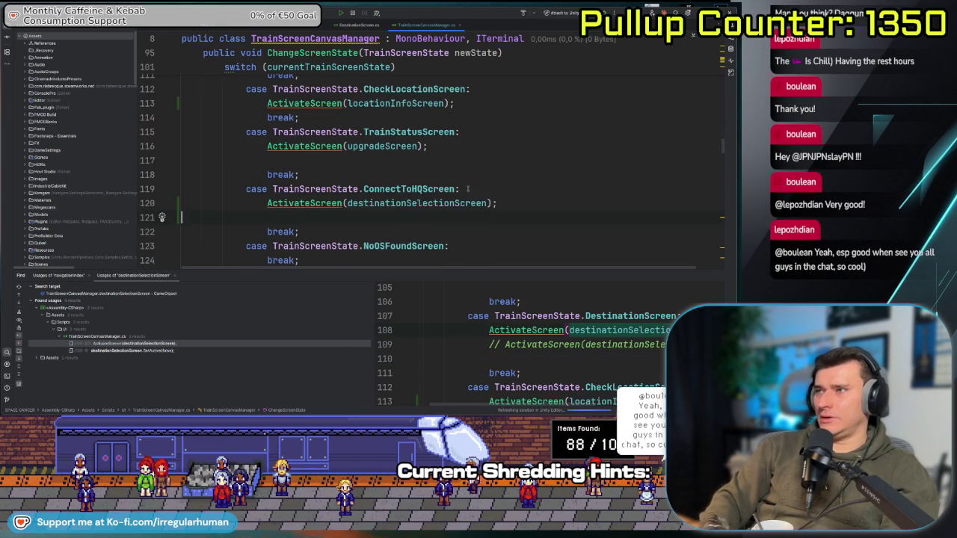
pyautogui.press('BackSpace')
pyautogui.press('Left')
pyautogui.press('Left')
pyautogui.hotkey('ctrl', 'shift', 'Left')
pyautogui.press('BackSpace')
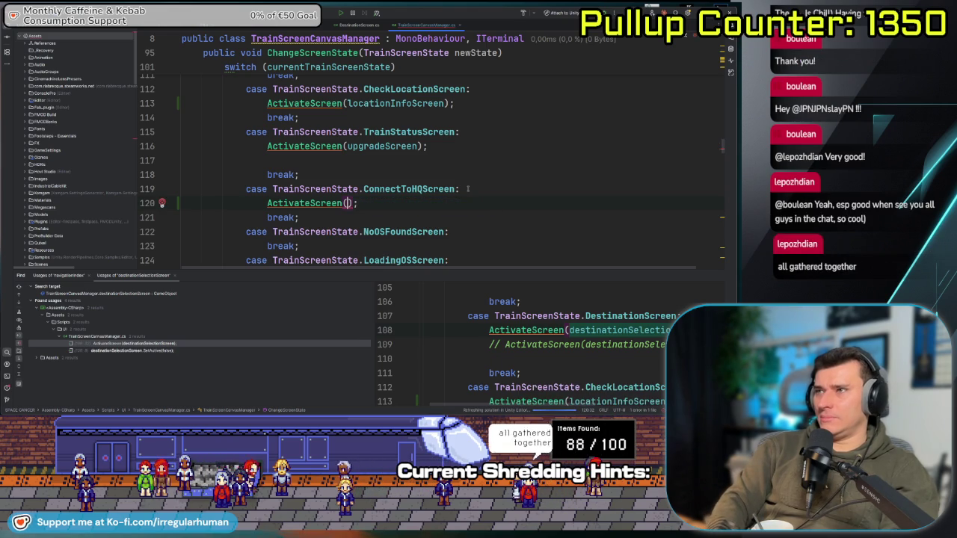
pyautogui.write('con')
pyautogui.press('Return')
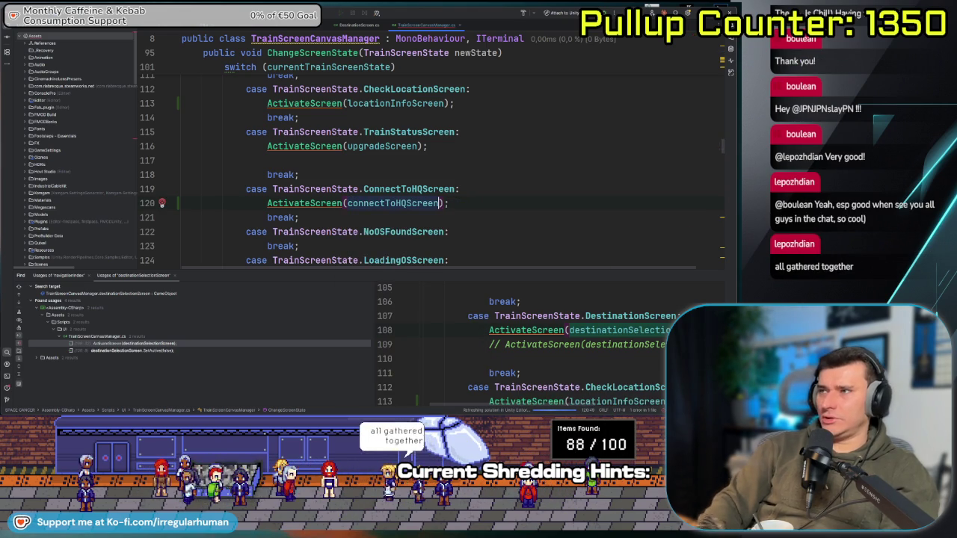
pyautogui.scroll(-7, 440, 142)
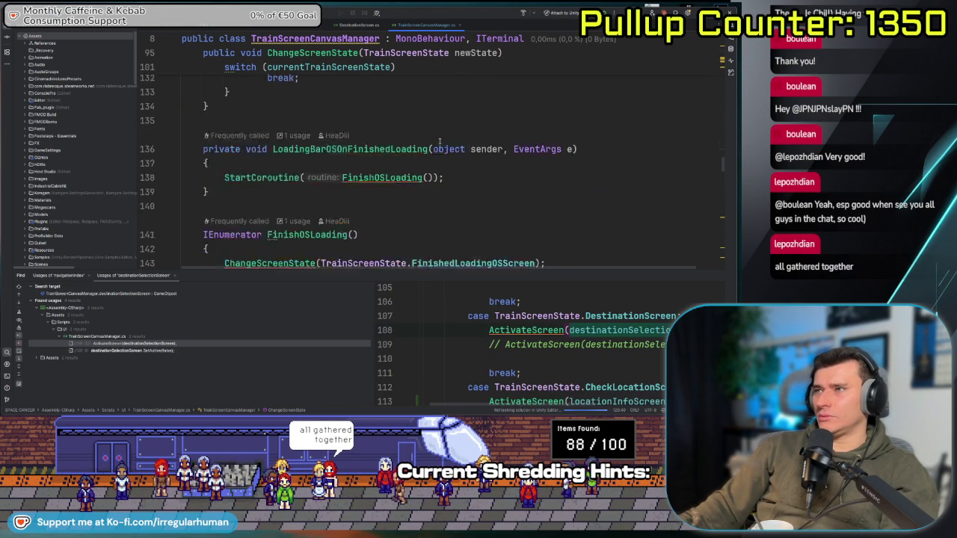
# - Scroll down the script and expand the Swap Screen Methods region
pyautogui.scroll(-9, 439, 142)
pyautogui.scroll(-8, 437, 152)
pyautogui.scroll(-3, 437, 152)
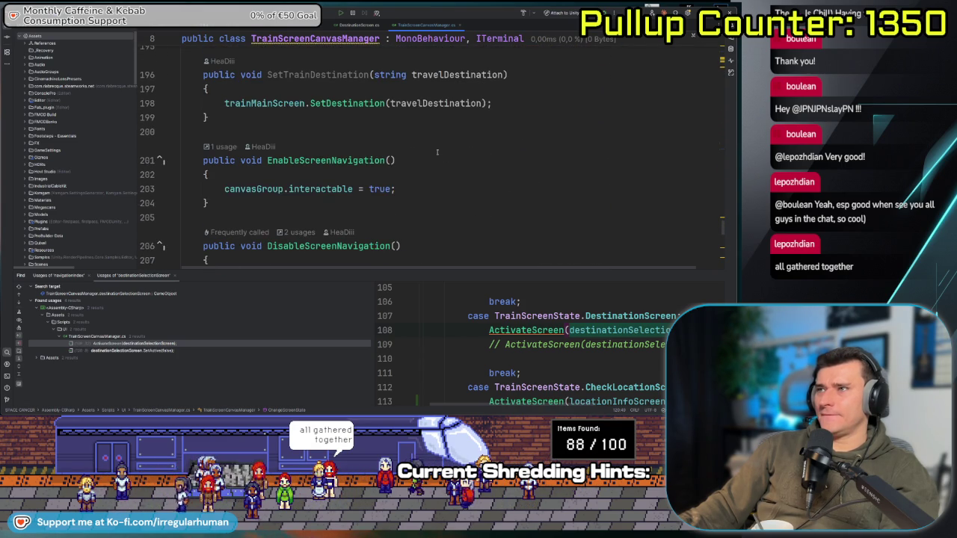
pyautogui.scroll(-3, 438, 153)
pyautogui.scroll(-3, 438, 153)
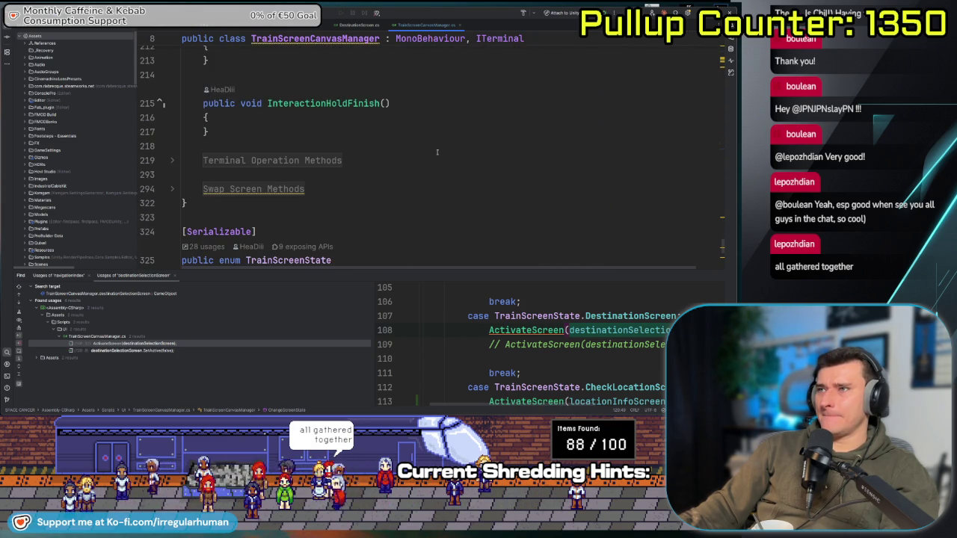
pyautogui.click(249, 191)
# - Expand the Terminal Operation Methods region, then switch back to Unity
pyautogui.scroll(-4, 348, 129)
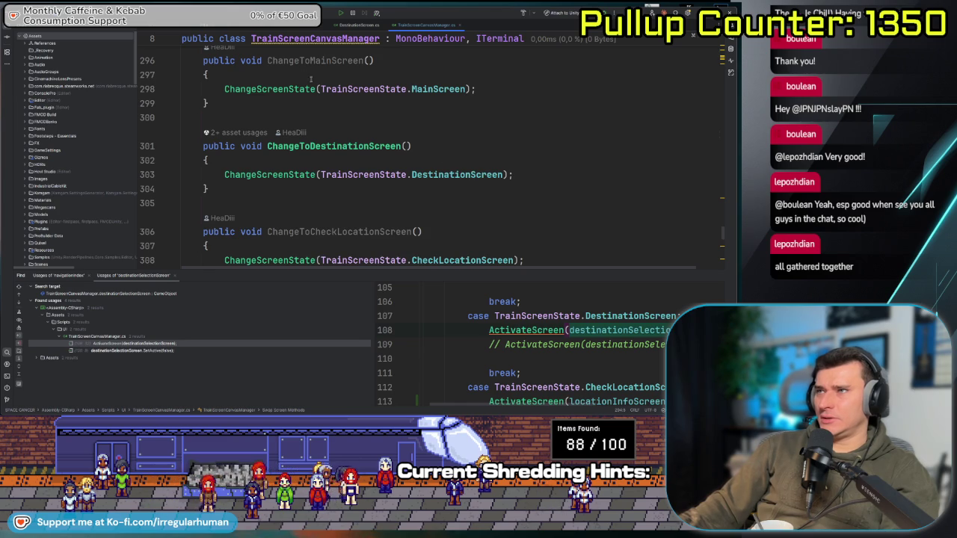
pyautogui.scroll(-4, 323, 148)
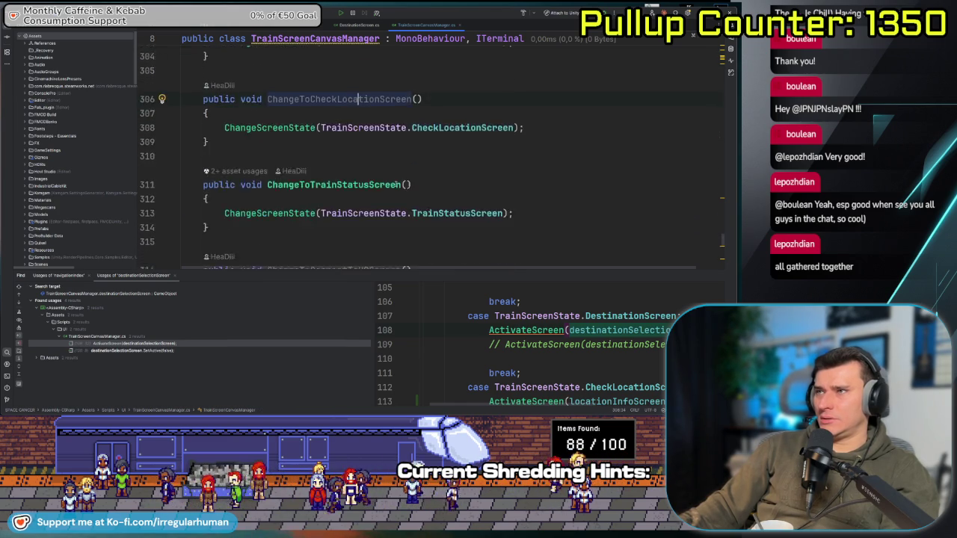
pyautogui.scroll(-2, 329, 146)
pyautogui.scroll(20, 299, 146)
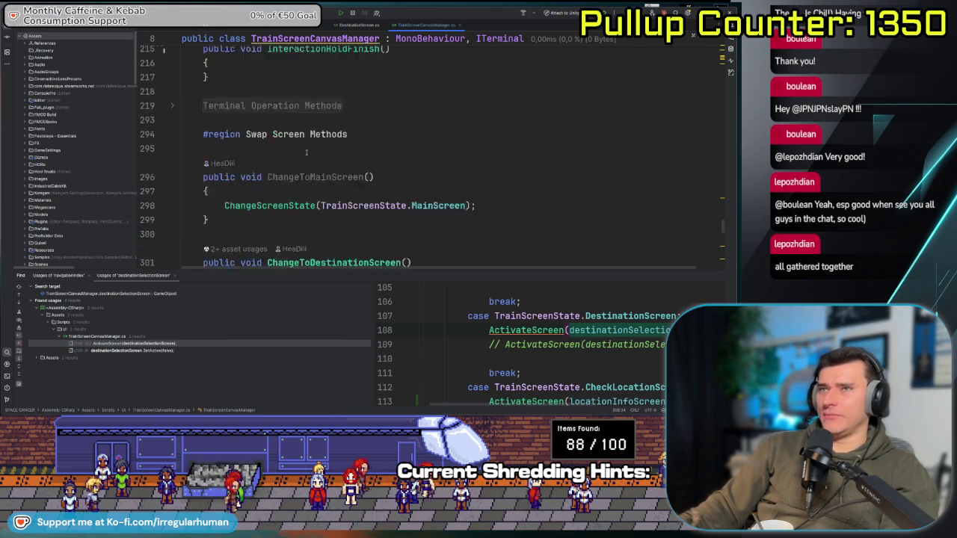
pyautogui.scroll(-8, 273, 147)
pyautogui.scroll(4, 202, 138)
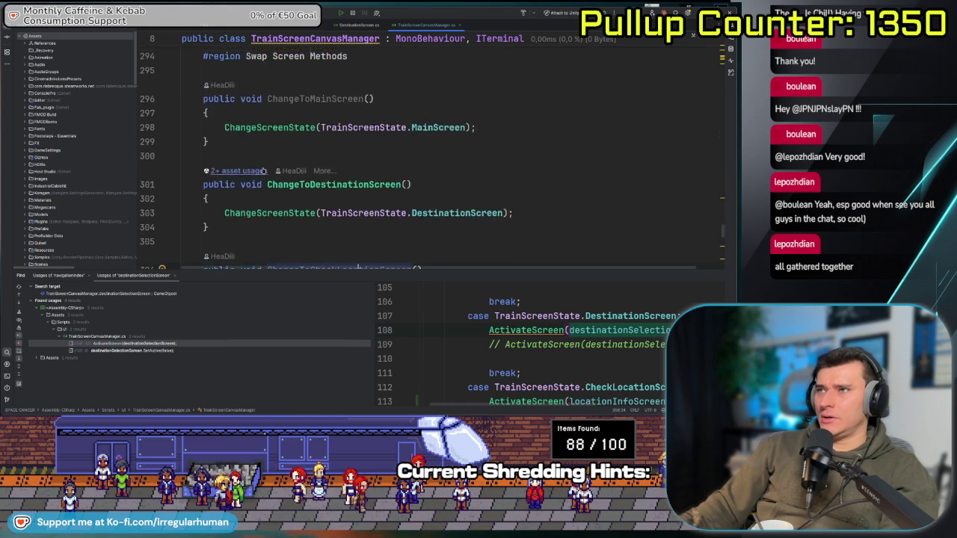
pyautogui.click(171, 110)
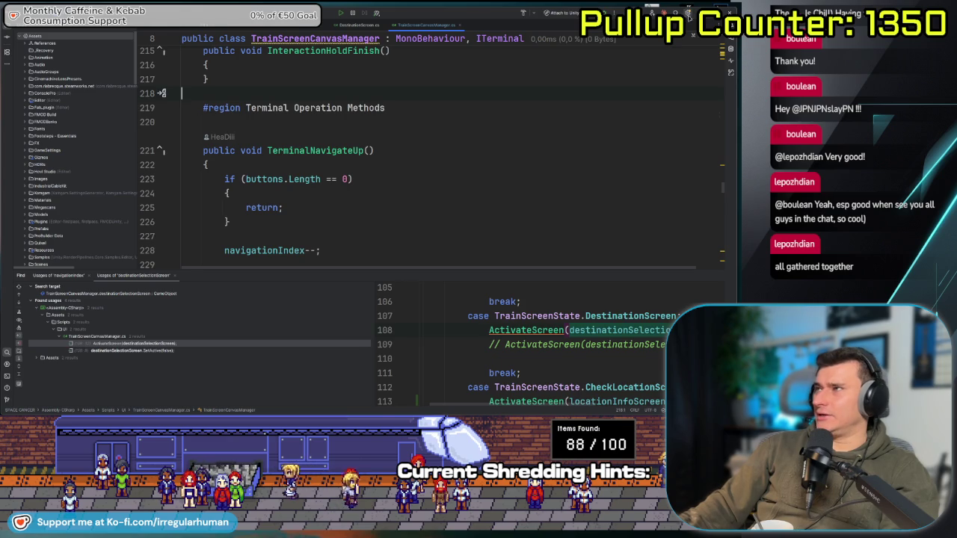
pyautogui.hotkey('alt', 'Tab')
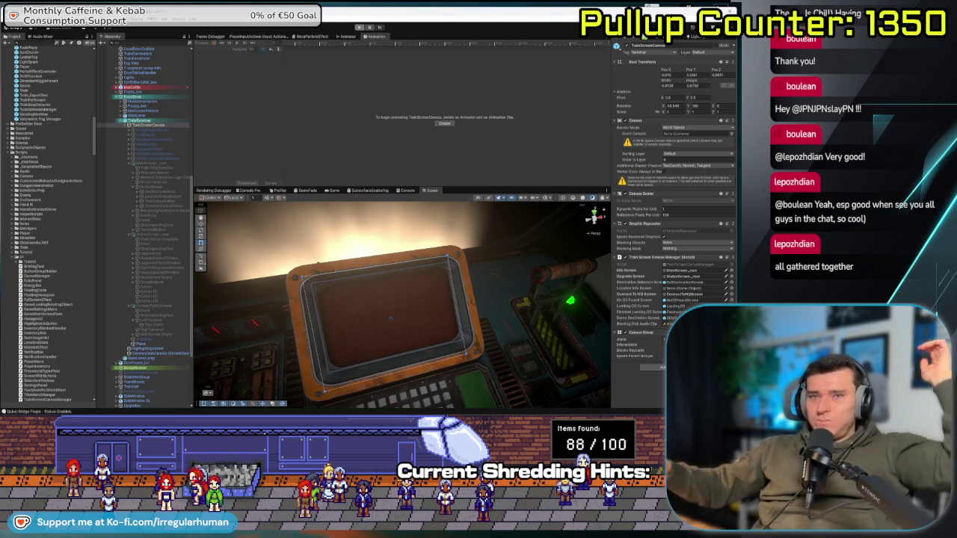
# - Enter play mode with Ctrl+P to run the game
pyautogui.hotkey('ctrl', 'p')
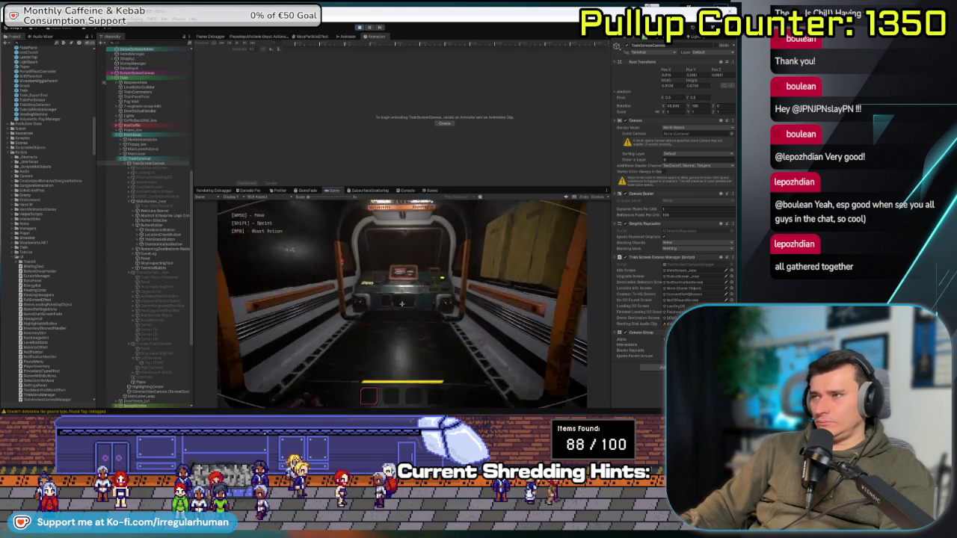
# - Open Connect to HQ from the terminal, return, try Train Upgrades, then stop play mode
pyautogui.press('Down')
pyautogui.press('Down')
pyautogui.press('Down')
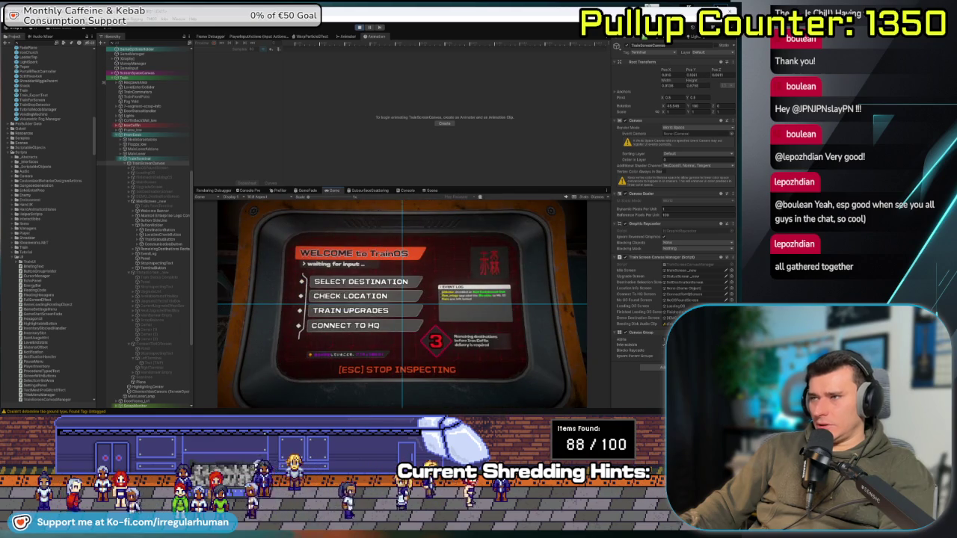
pyautogui.press('Return')
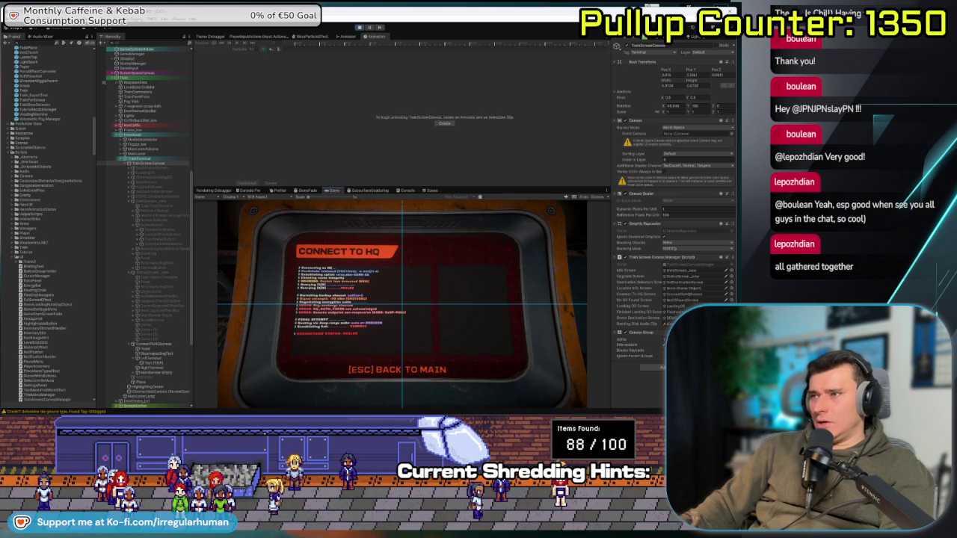
pyautogui.press('Escape')
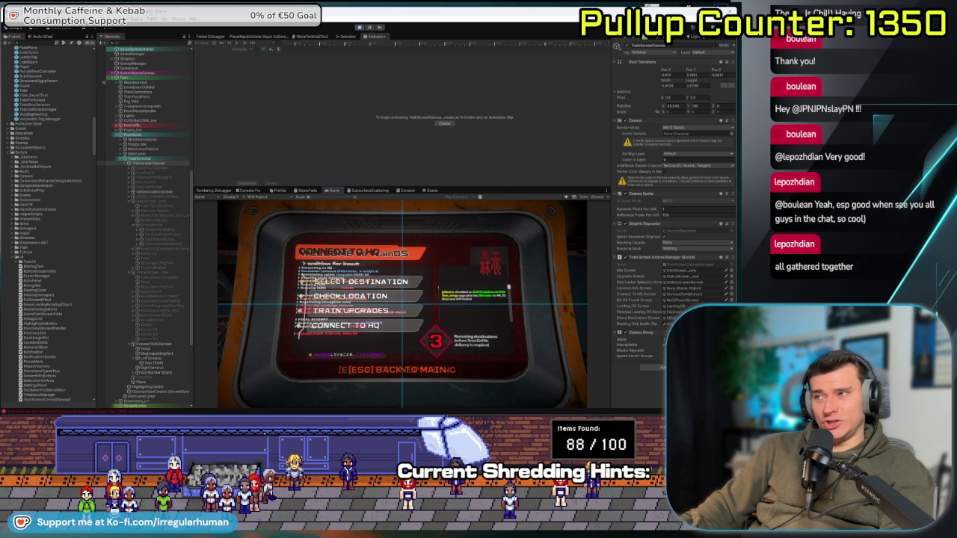
pyautogui.press('Up')
pyautogui.press('Return')
pyautogui.press('Escape')
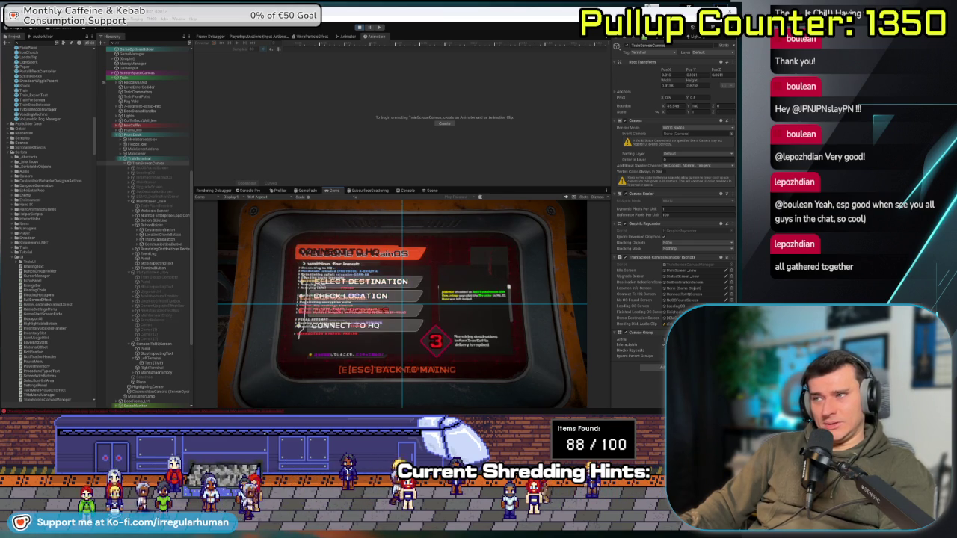
pyautogui.press('Escape')
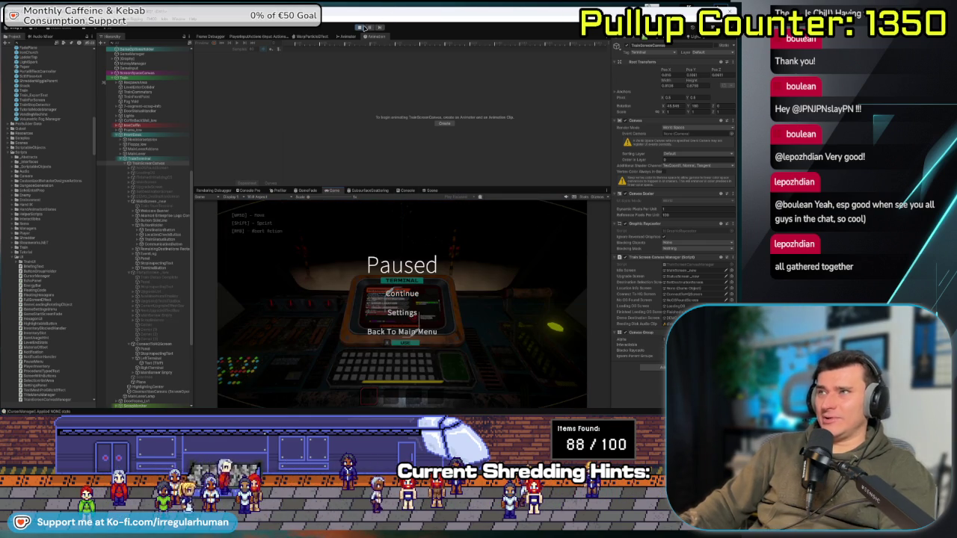
pyautogui.hotkey('ctrl', 'p')
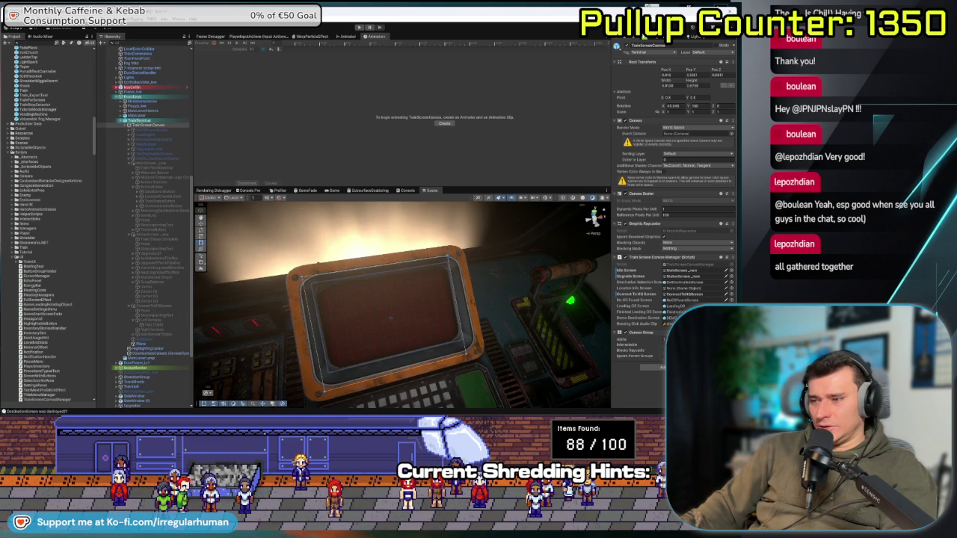
# - In Rider, enlarge the code editor, collapse Terminal Operation Methods, and navigate to DisableScreens
pyautogui.hotkey('alt', 'Tab')
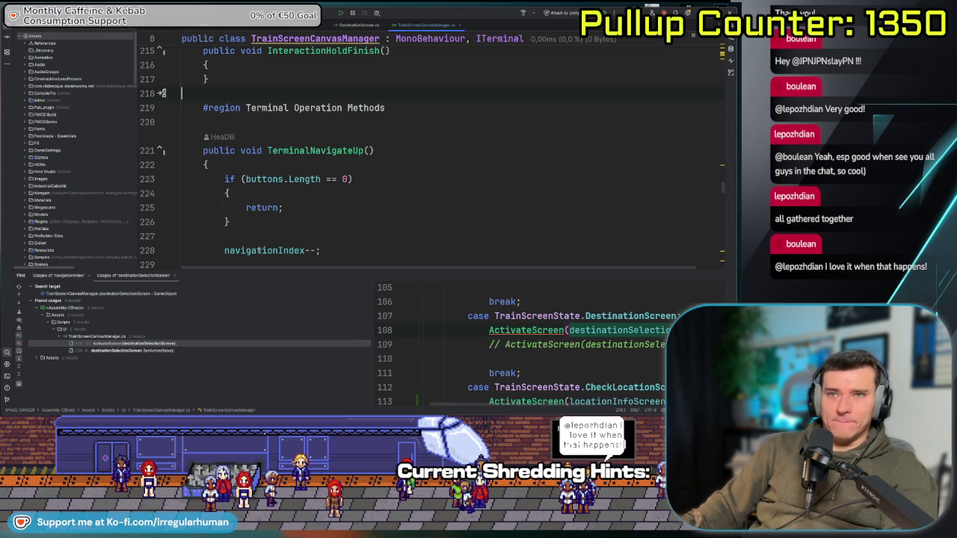
pyautogui.moveTo(464, 269); pyautogui.dragTo(463, 320)
pyautogui.scroll(3, 408, 240)
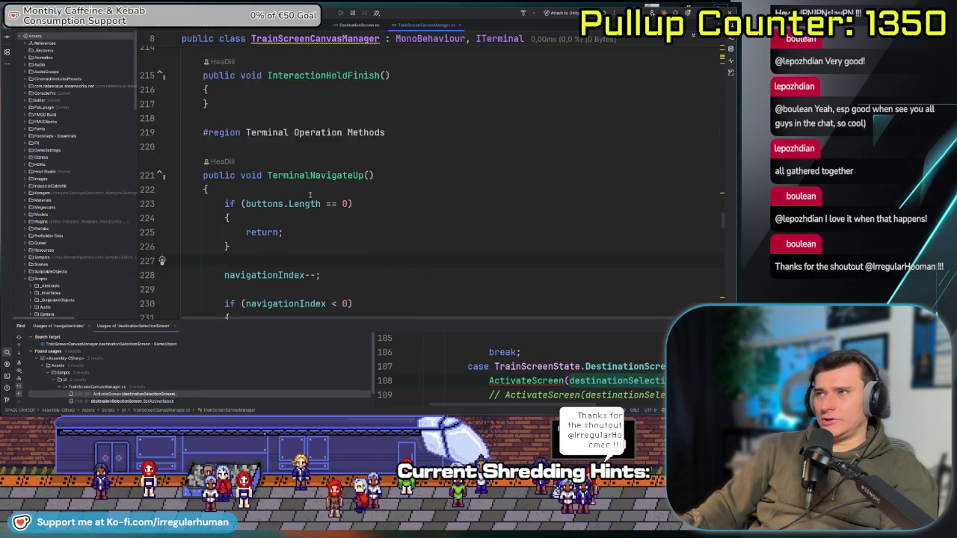
pyautogui.click(174, 238)
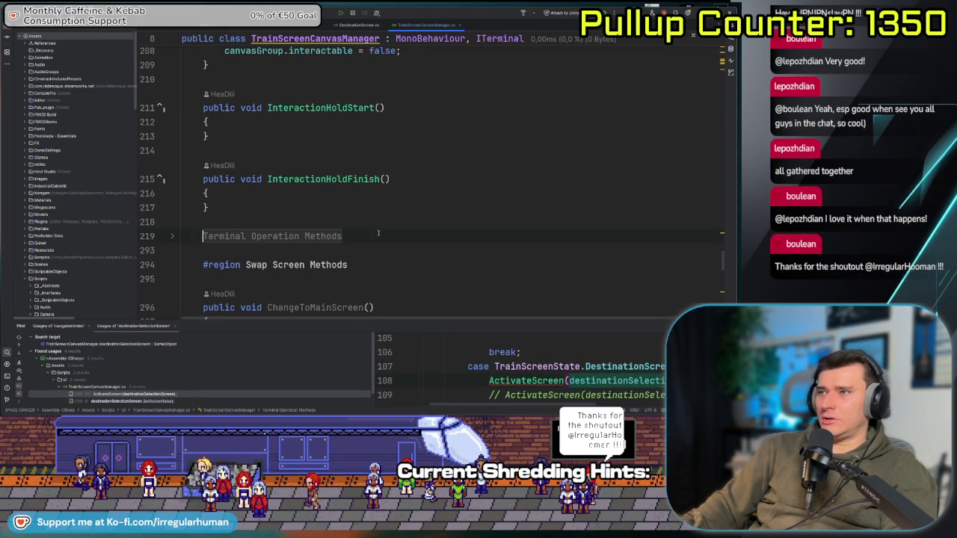
pyautogui.scroll(-4, 364, 192)
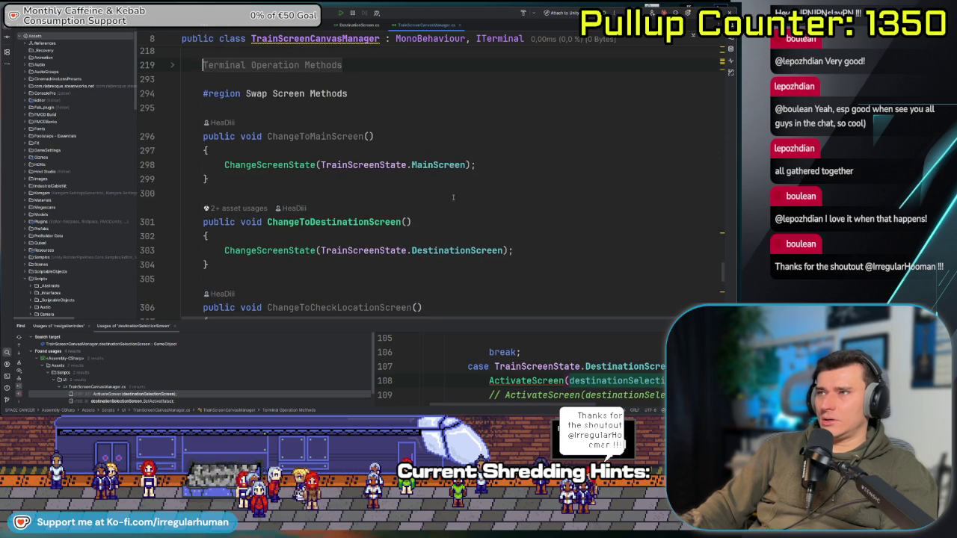
pyautogui.keyDown('ctrl'); pyautogui.click(267, 166); pyautogui.keyUp('ctrl')
pyautogui.scroll(-3, 275, 101)
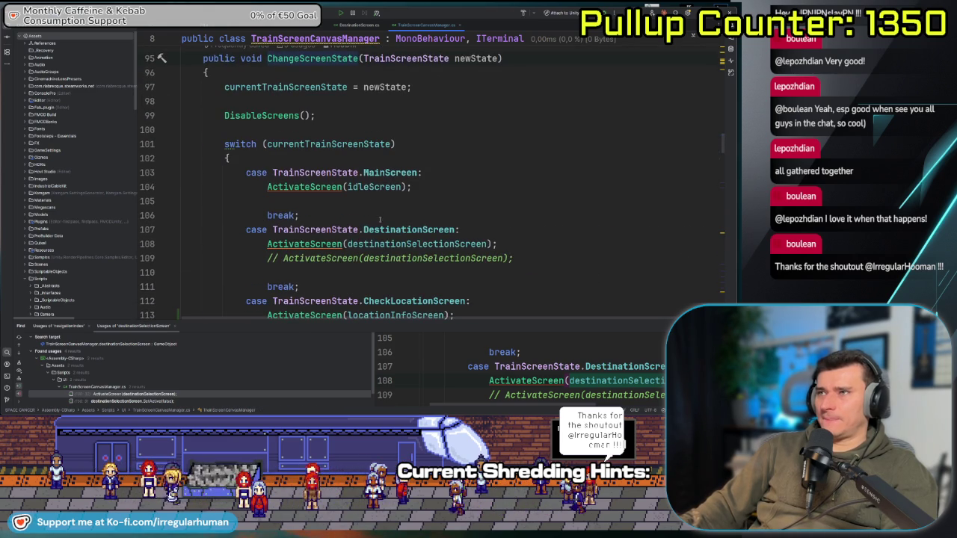
pyautogui.keyDown('ctrl'); pyautogui.click(258, 115); pyautogui.keyUp('ctrl')
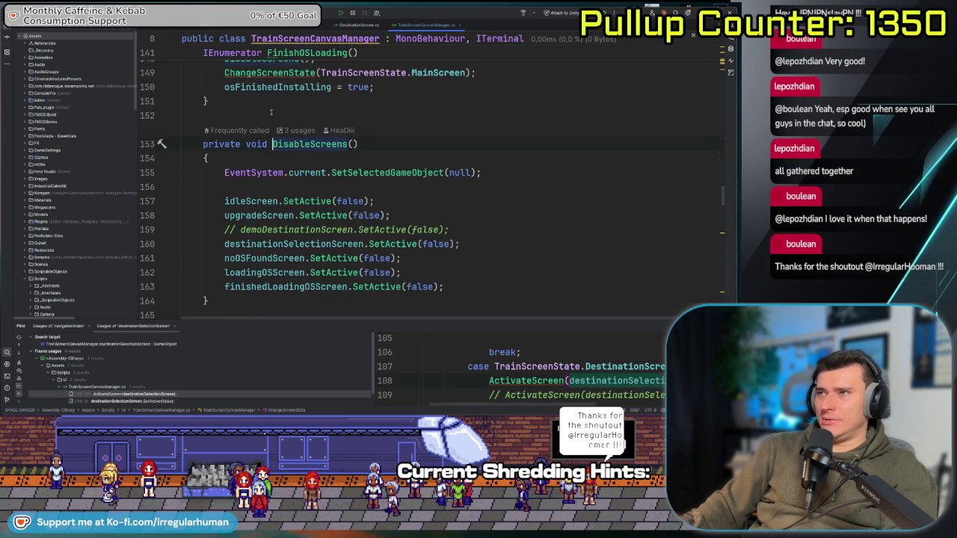
pyautogui.scroll(-1, 498, 203)
# - Add locationInfoScreen.SetActive(false); after the destinationSelectionScreen line in DisableScreens
pyautogui.click(505, 201)
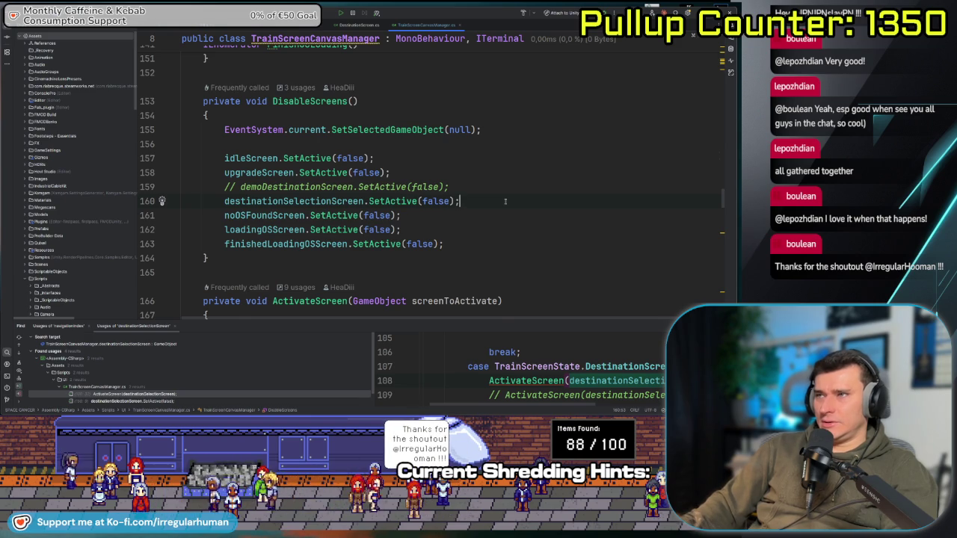
pyautogui.press('Return')
pyautogui.write('ionInfo')
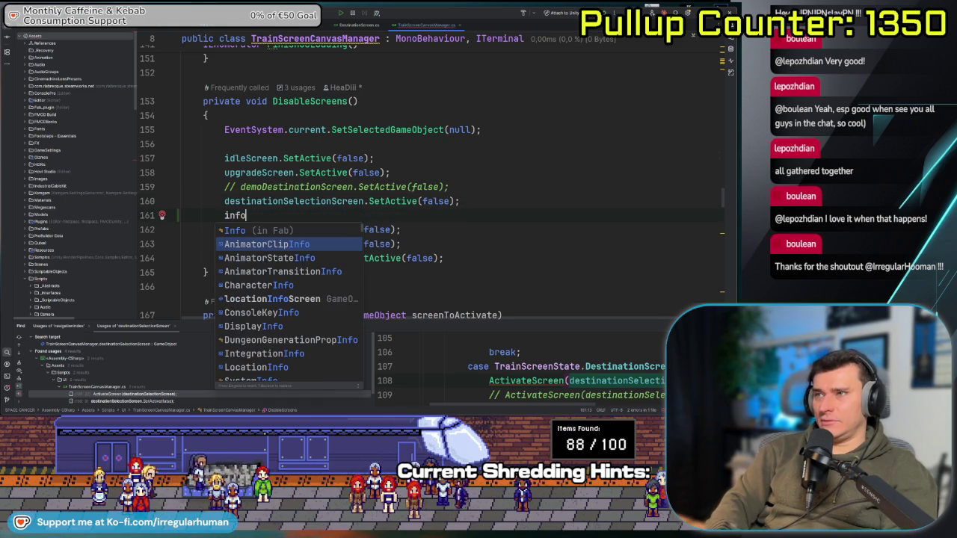
pyautogui.write('S')
pyautogui.press('Return')
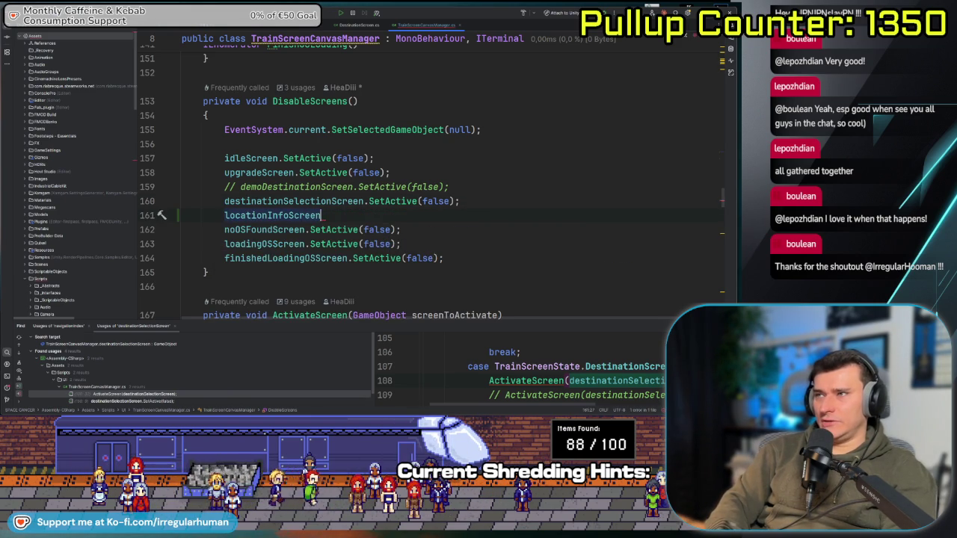
pyautogui.write('.setA')
pyautogui.press('Return')
pyautogui.write('false);')
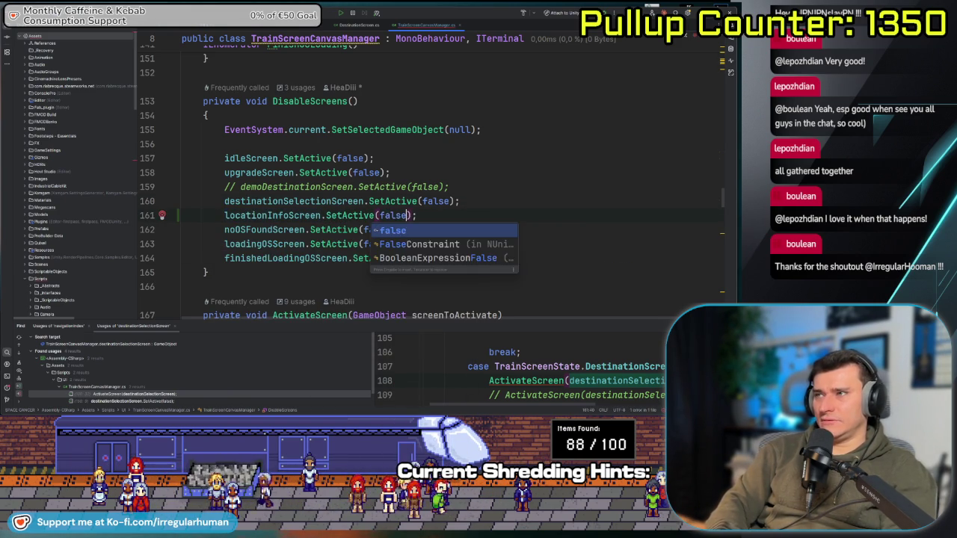
# - Add connectToHQScreen.SetActive(false); below it, then return to Unity to reload scripts
pyautogui.hotkey('shift', 'Return')
pyautogui.write('co')
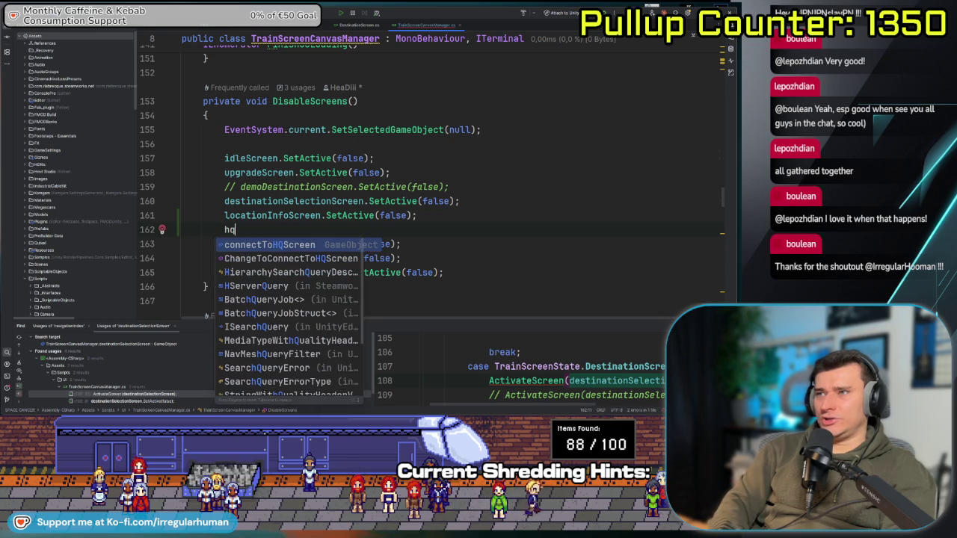
pyautogui.press('Return')
pyautogui.write('.Se')
pyautogui.press('Return')
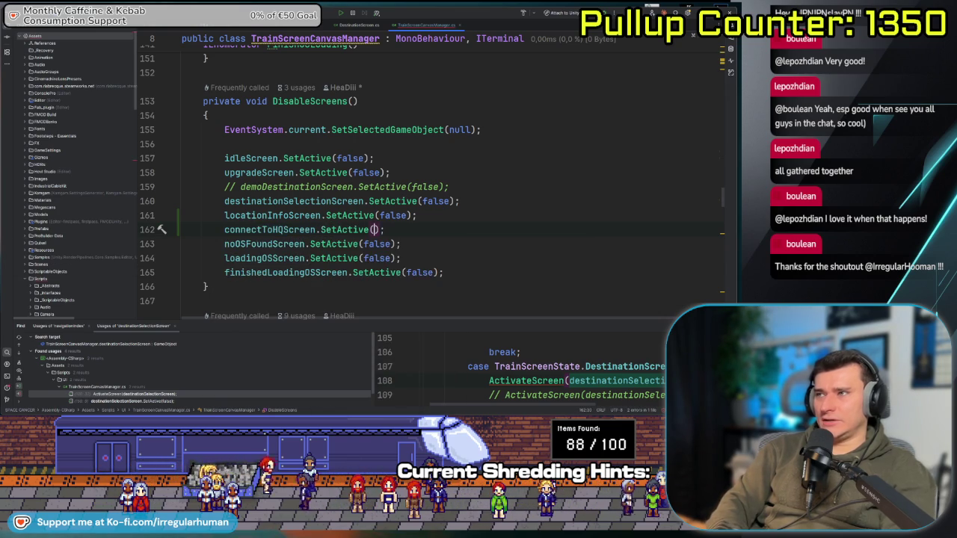
pyautogui.write('false')
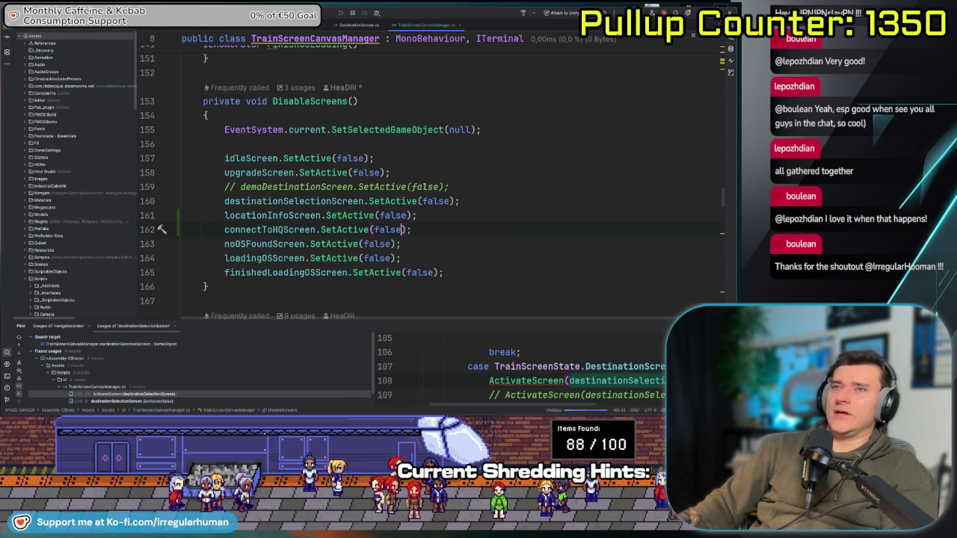
pyautogui.press('Up')
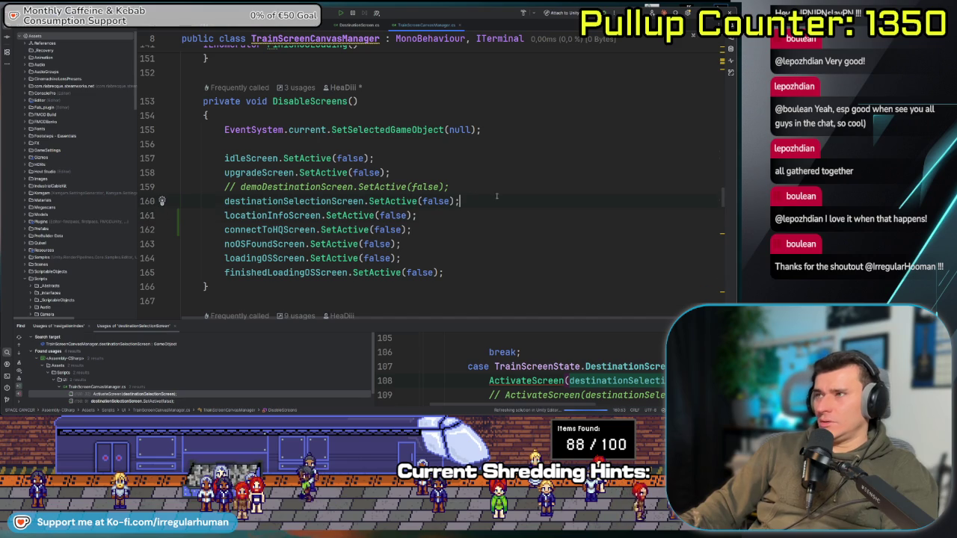
pyautogui.hotkey('alt', 'Tab')
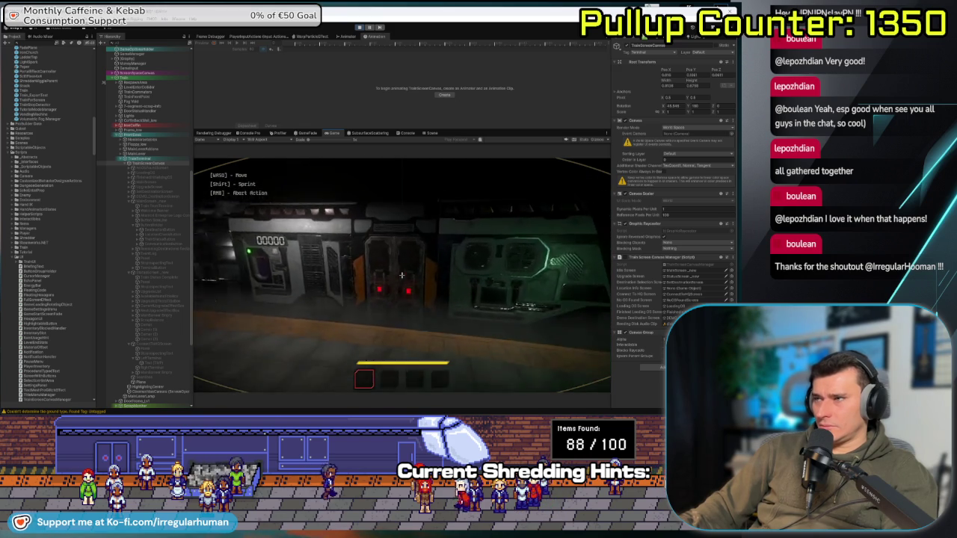
# - Walk back through the train to the terminal, use it, then escape to the pause menu
pyautogui.moveTo(402, 275)
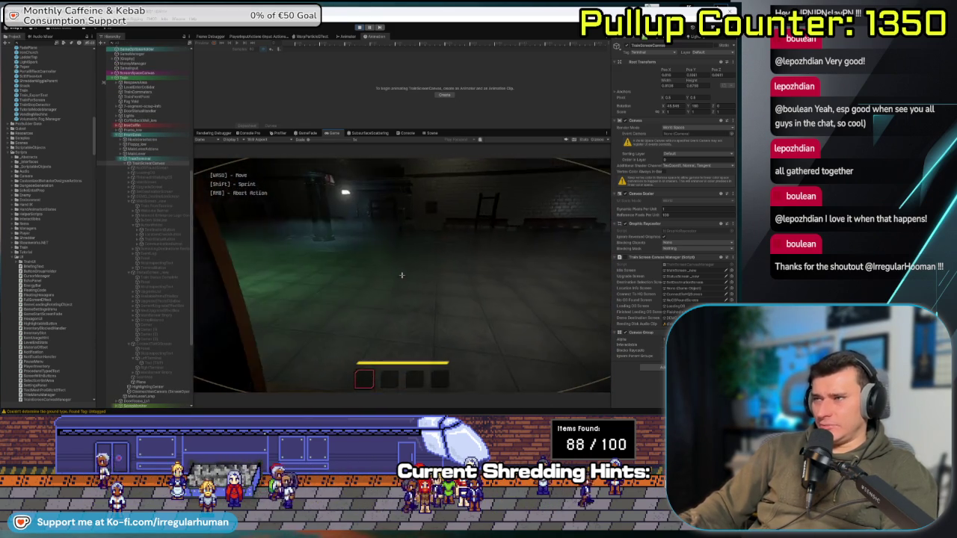
pyautogui.press('w')
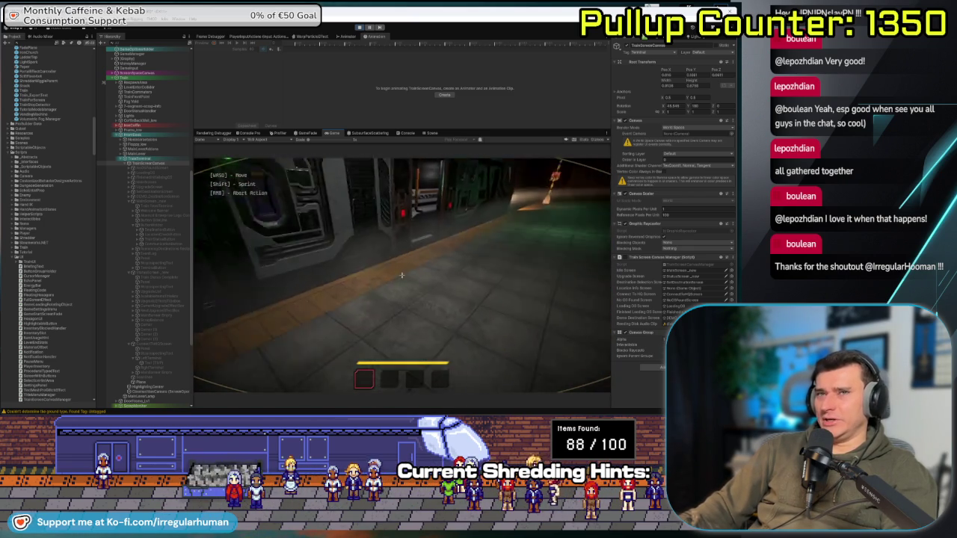
pyautogui.press('w')
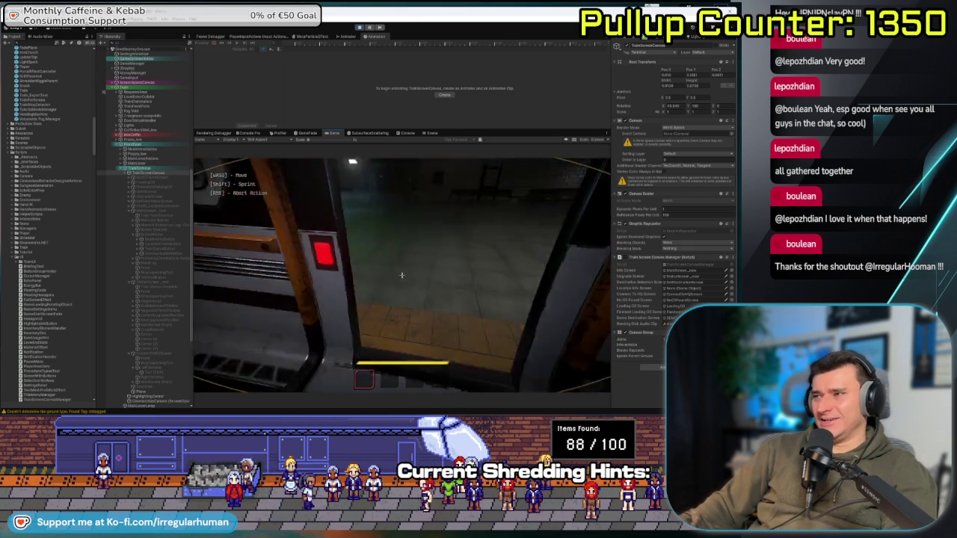
pyautogui.press('w')
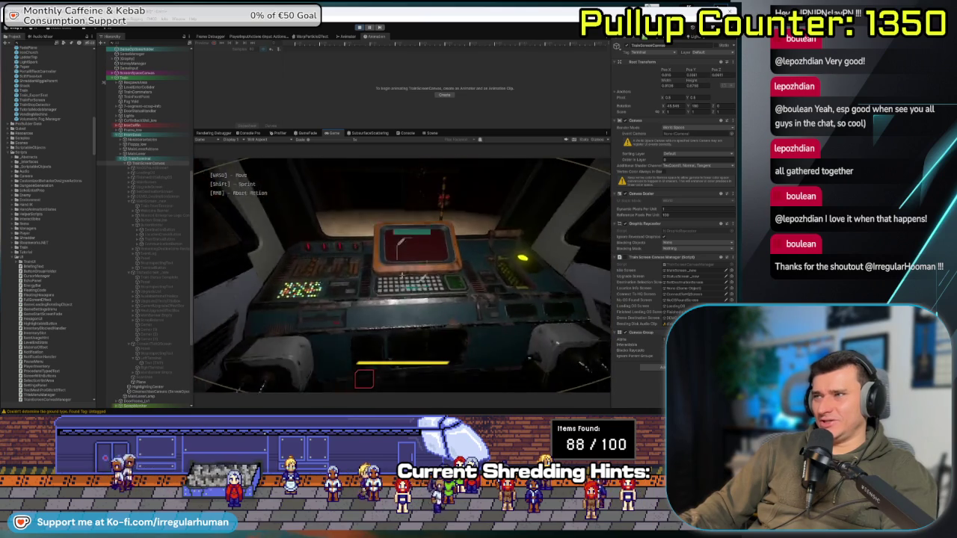
pyautogui.click(402, 275)
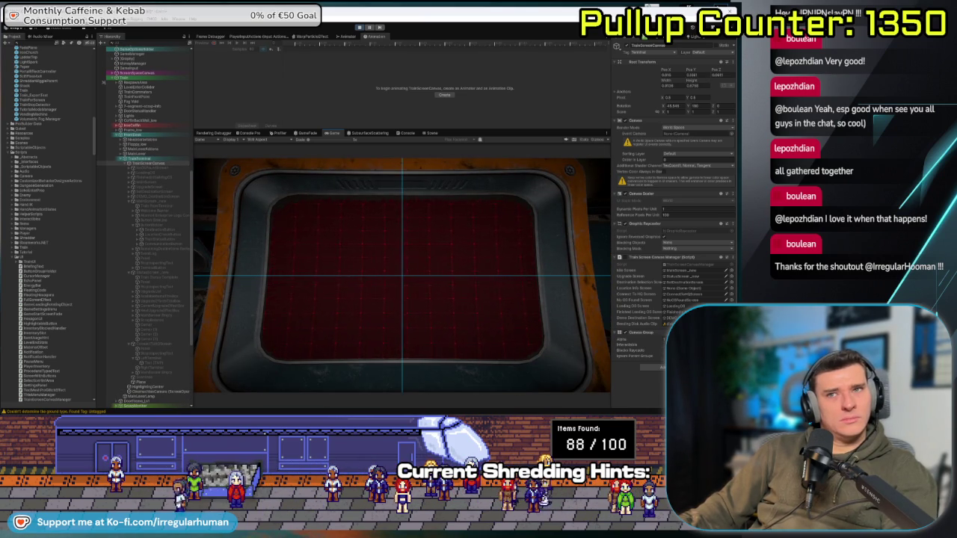
pyautogui.press('Escape')
pyautogui.click(402, 276)
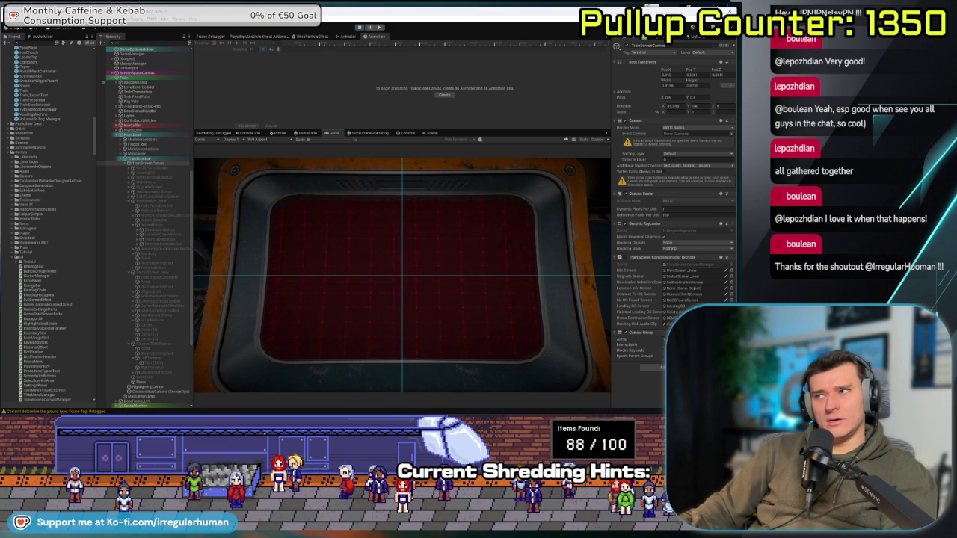
pyautogui.press('Escape')
pyautogui.press('Escape')
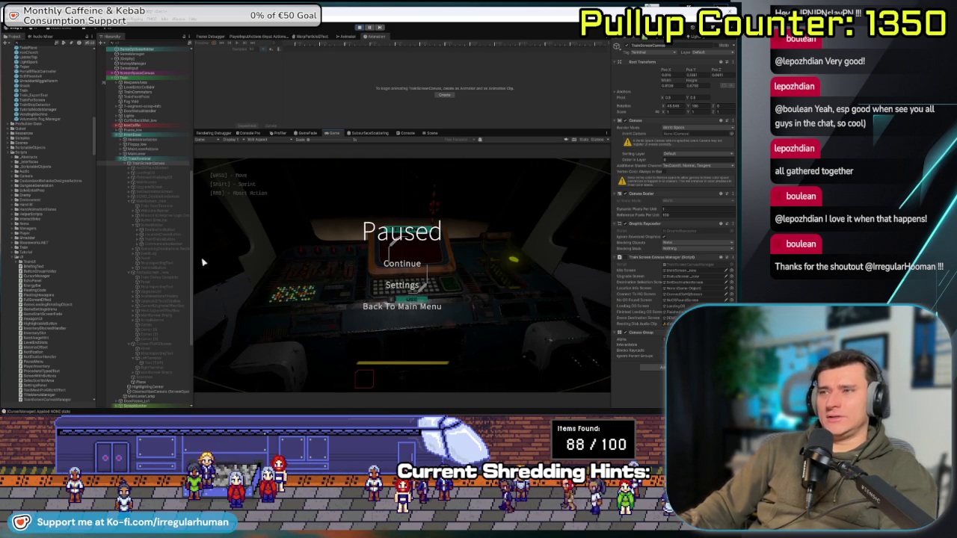
# - Resume the game and inspect the terminal to check the TrainOS menu
pyautogui.click(157, 202)
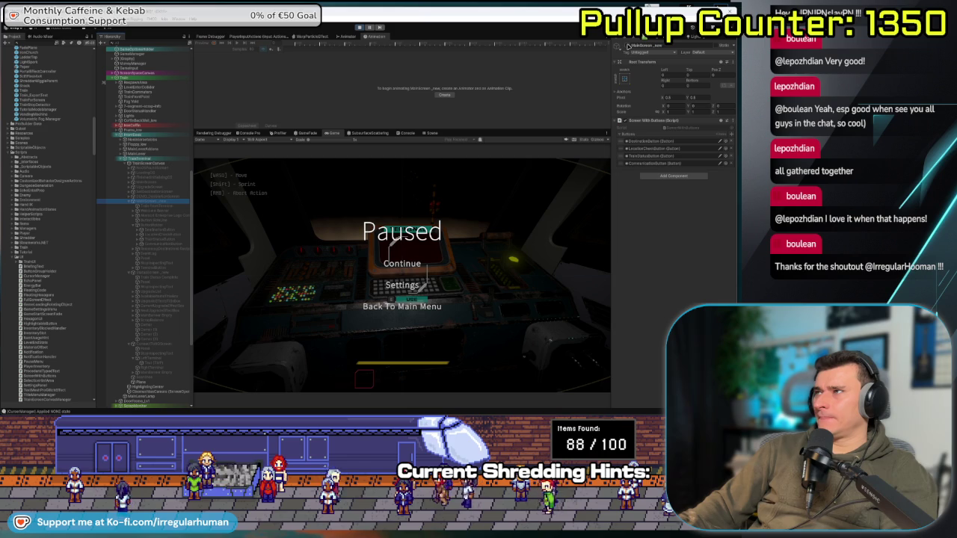
pyautogui.click(402, 263)
pyautogui.press('e')
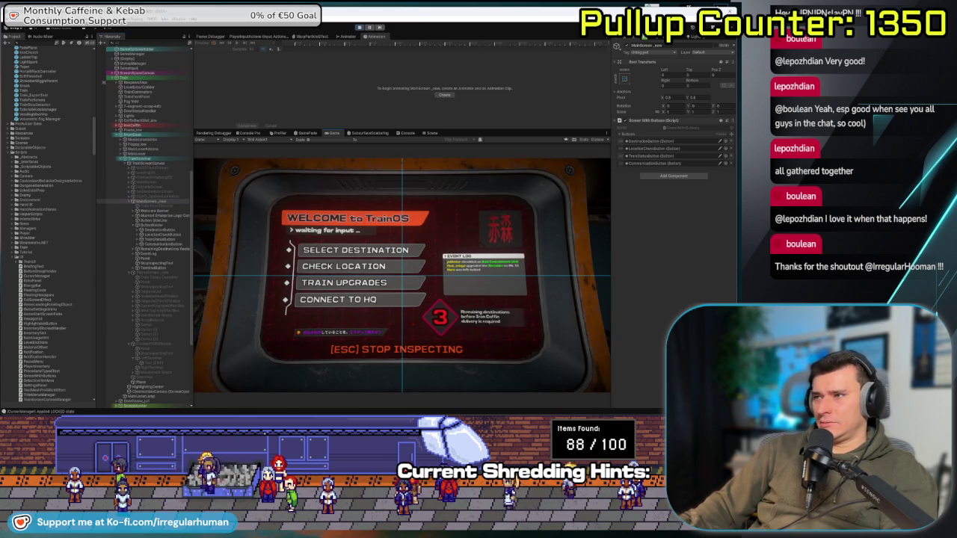
pyautogui.press('Escape')
pyautogui.press('Escape')
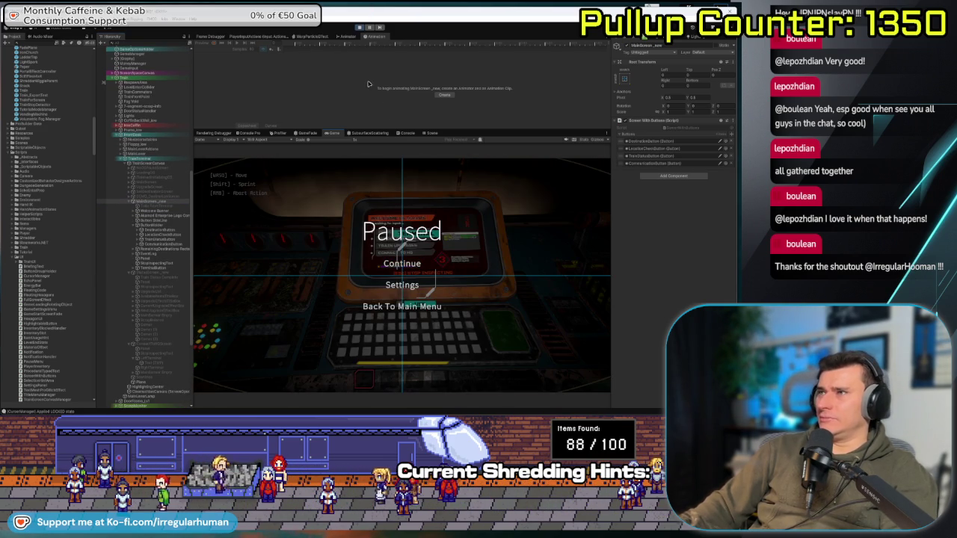
# - Filter the Console to errors to find the unassigned locationInfoScreen exception, then stop playing
pyautogui.click(424, 132)
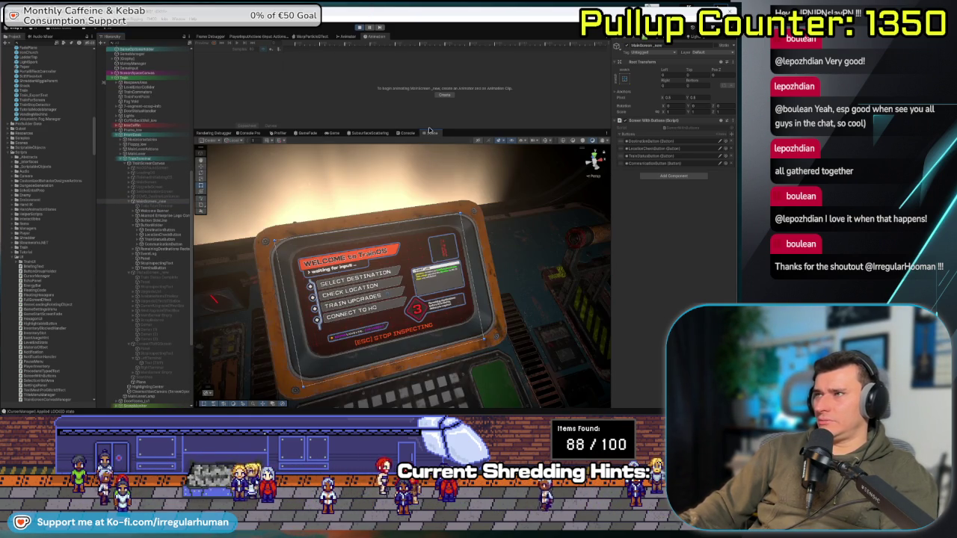
pyautogui.click(407, 133)
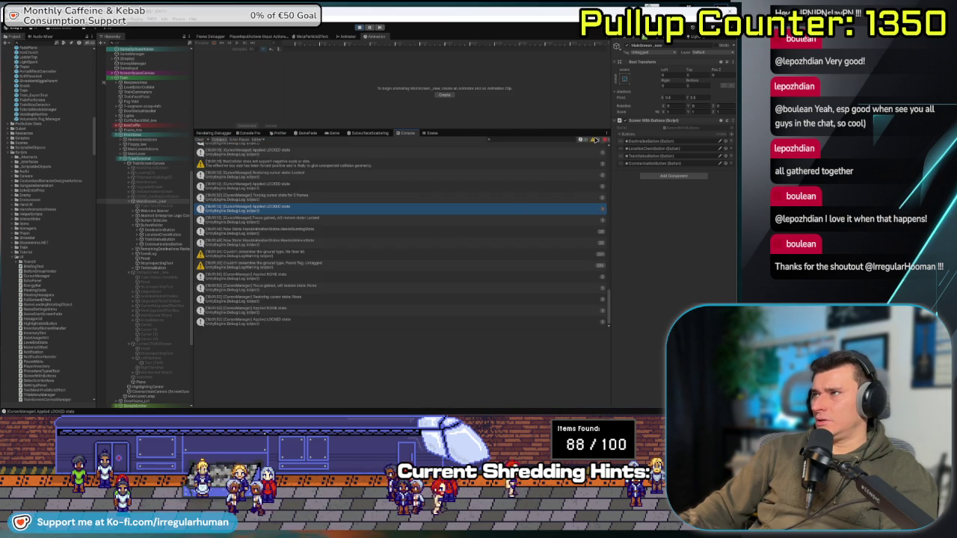
pyautogui.click(277, 147)
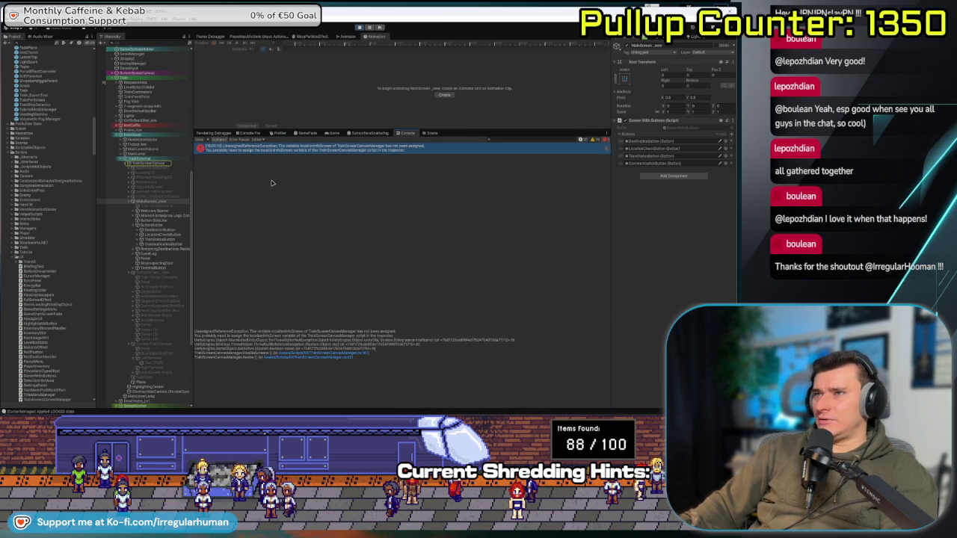
pyautogui.click(360, 28)
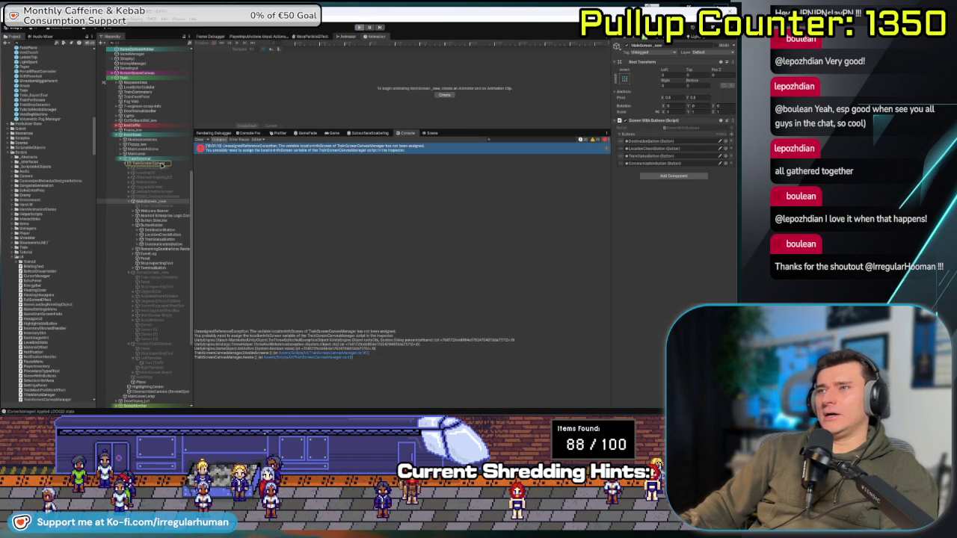
# - Duplicate the ConnectToHoloScreen panel and name the copy LocationCheckScreen
pyautogui.doubleClick(161, 164)
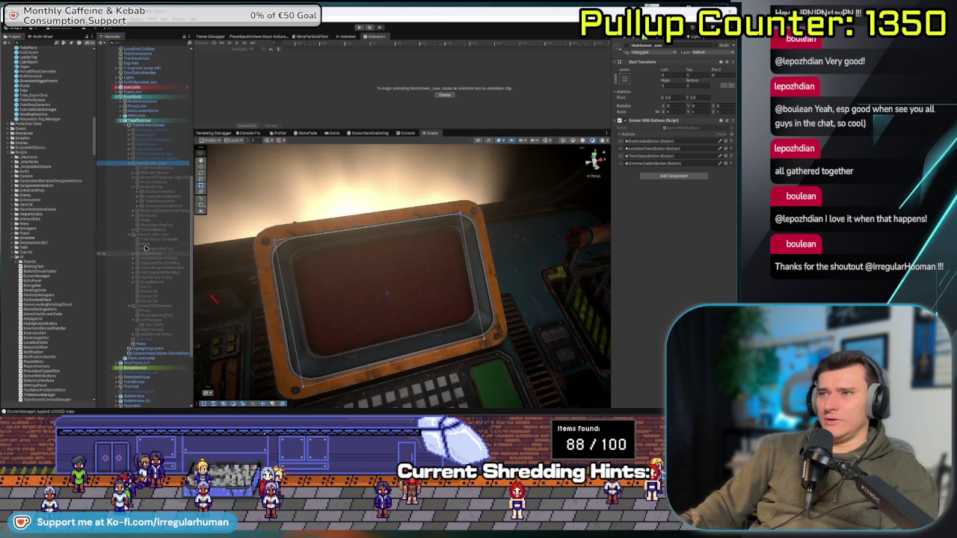
pyautogui.click(130, 240)
pyautogui.click(138, 240)
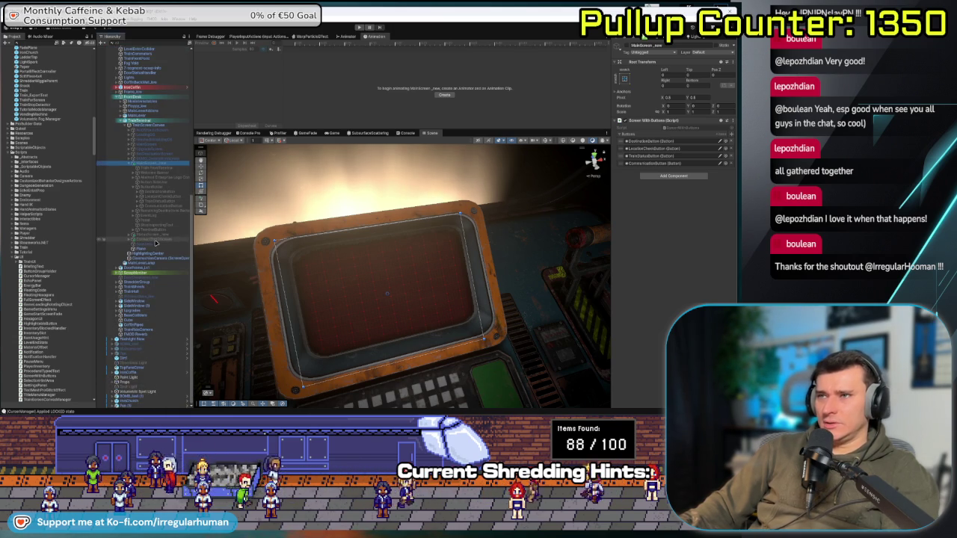
pyautogui.hotkey('ctrl', 'd')
pyautogui.press('F2')
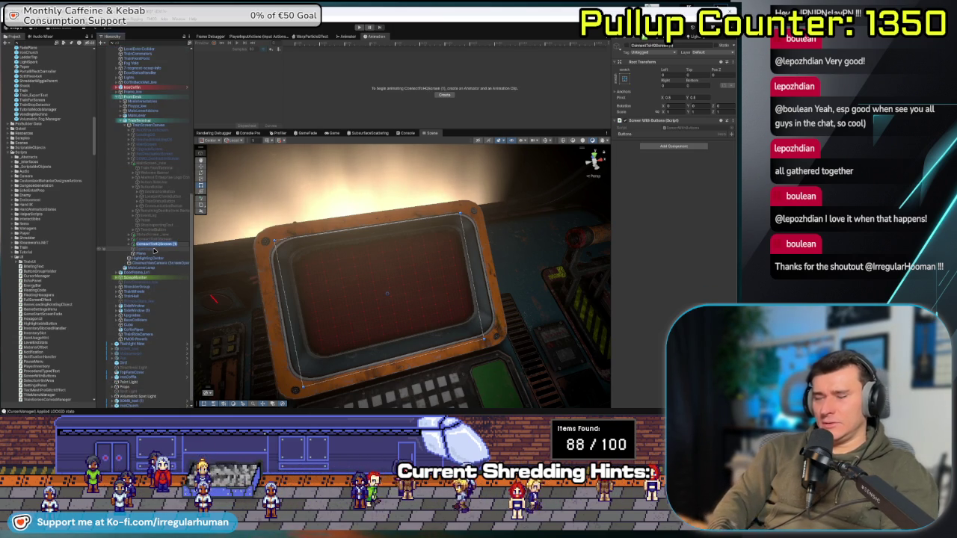
pyautogui.write('Local')
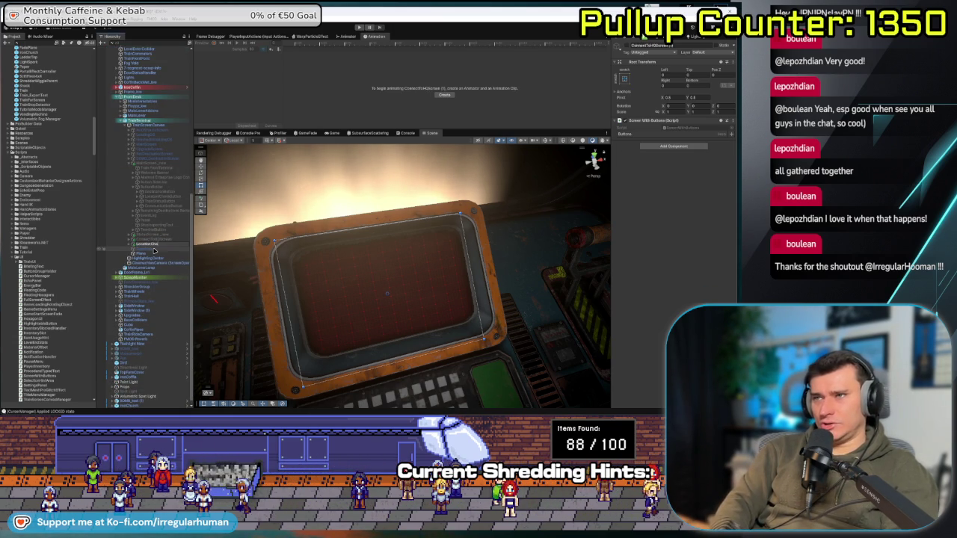
pyautogui.press('Return')
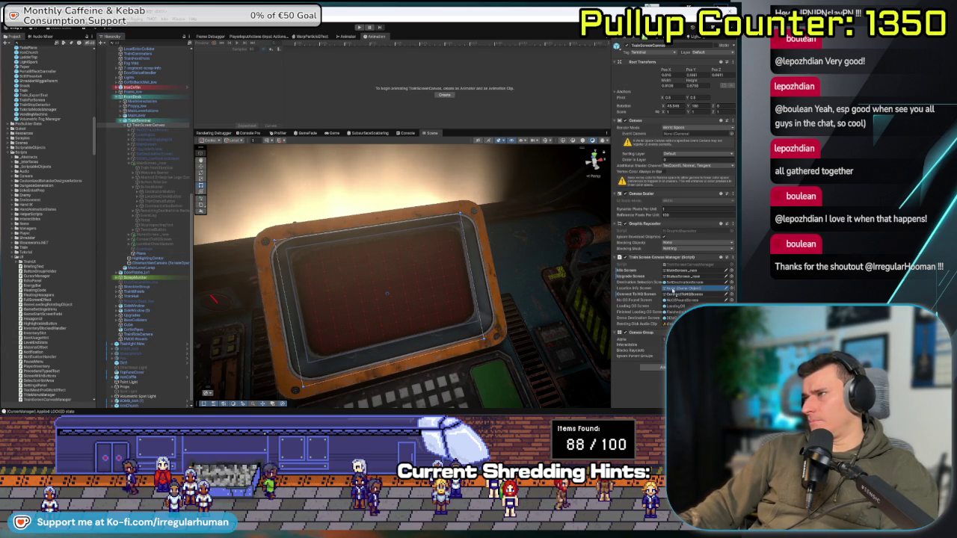
# - Change the new screen's heading Text (TMP) to read CHECK LOCATION
pyautogui.click(145, 247)
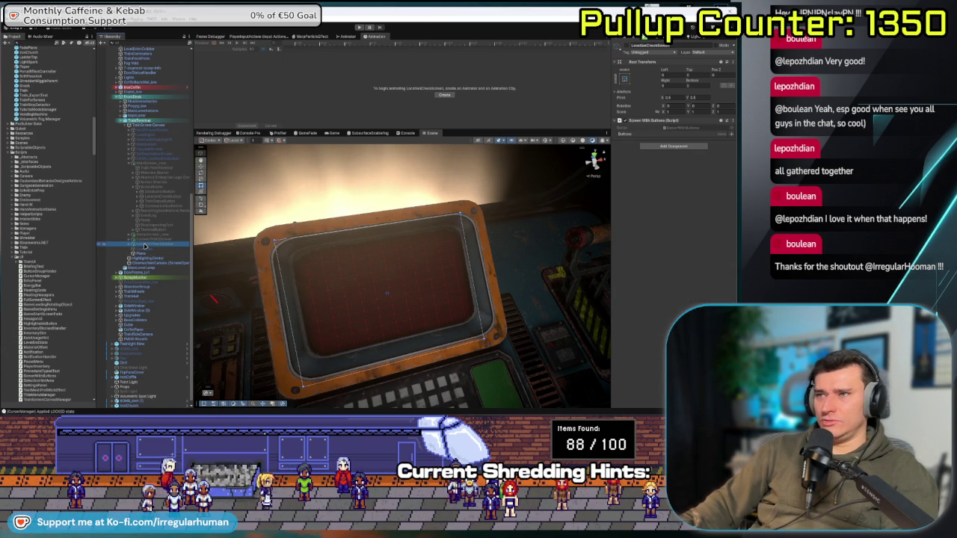
pyautogui.press('Down')
pyautogui.press('Down')
pyautogui.press('Down')
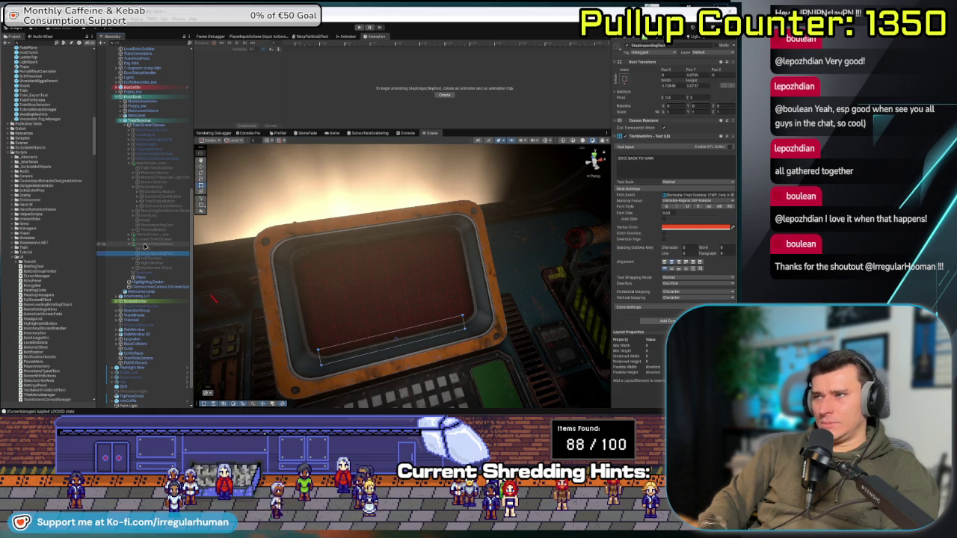
pyautogui.press('Down')
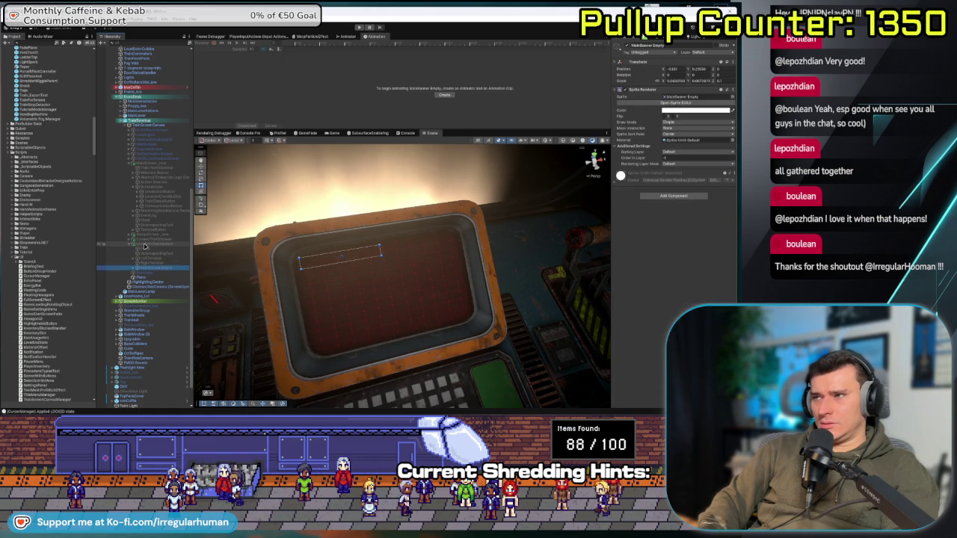
pyautogui.click(155, 259)
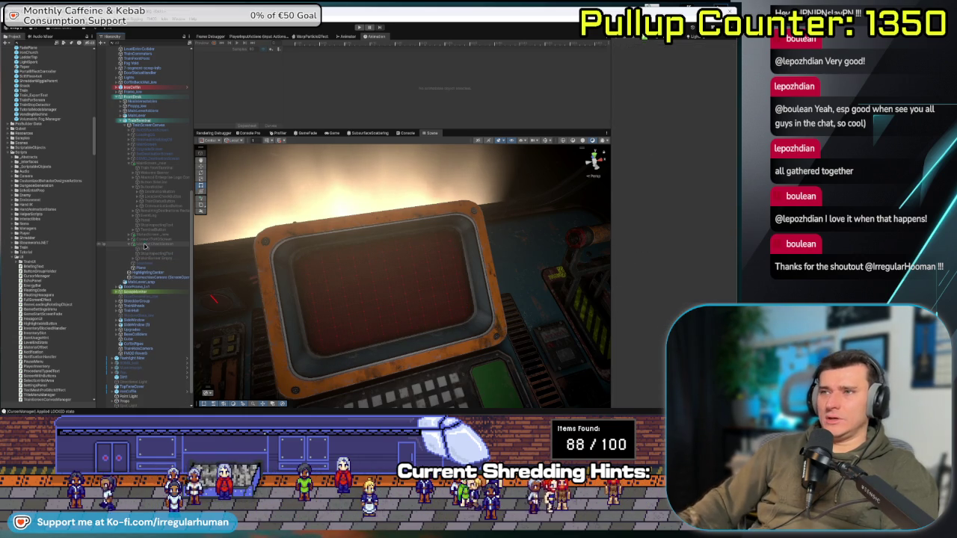
pyautogui.press('Down')
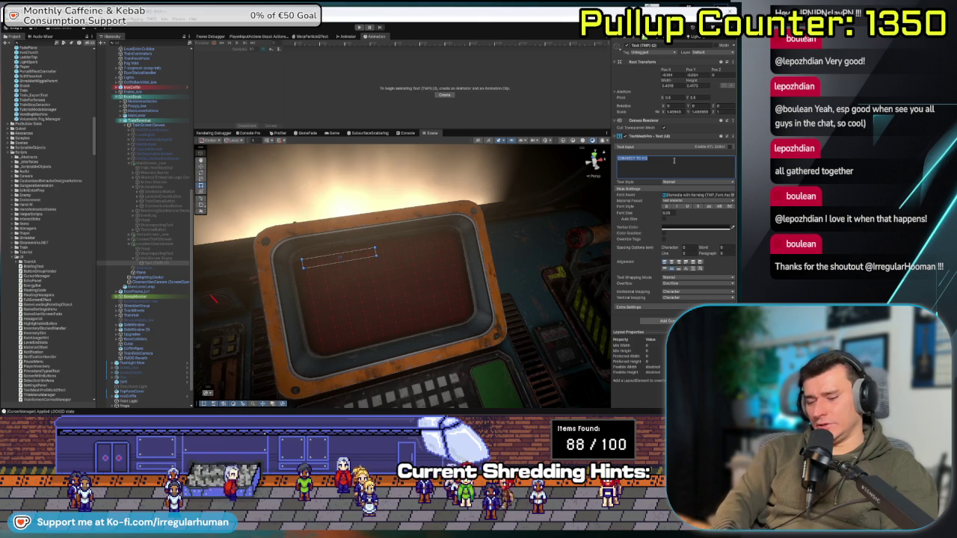
pyautogui.write('ECK LOCATION')
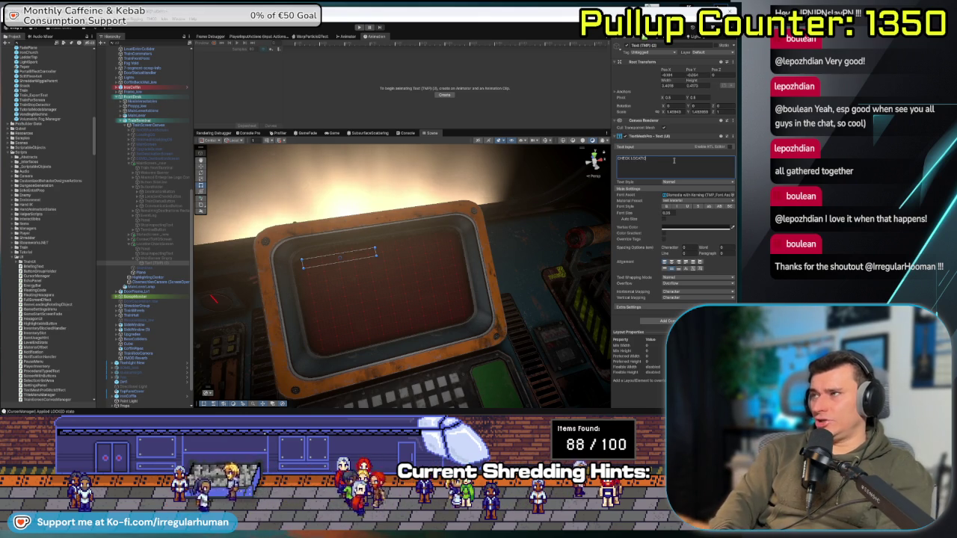
pyautogui.click(361, 29)
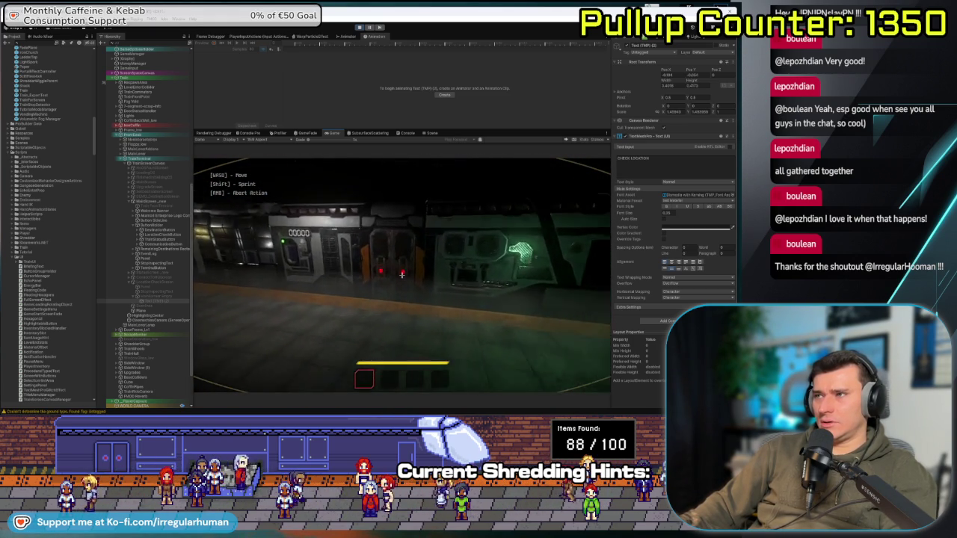
pyautogui.press('e')
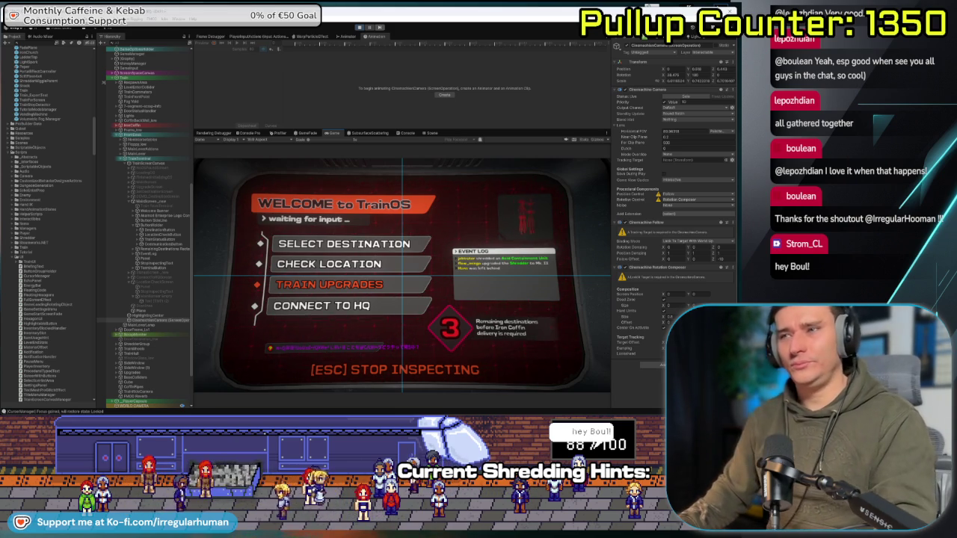
pyautogui.press('Escape')
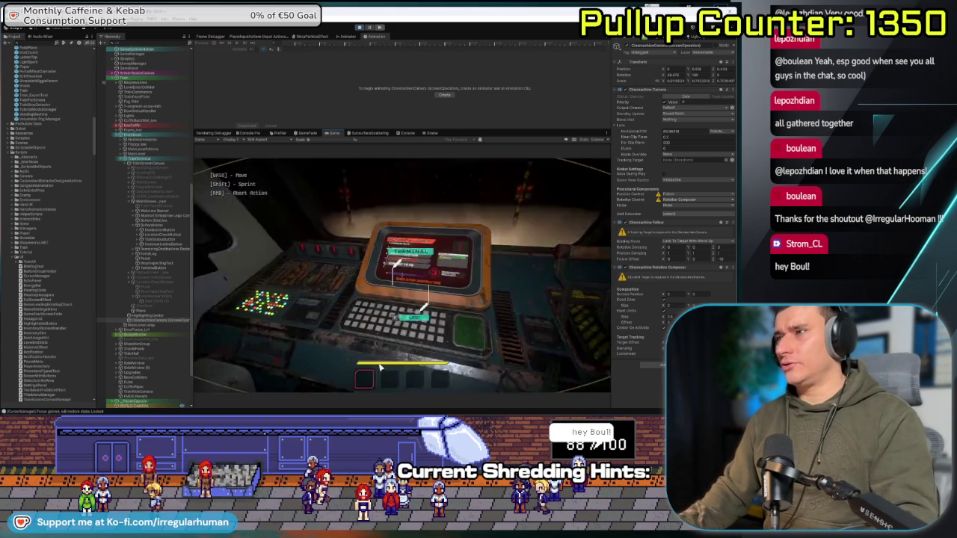
pyautogui.hotkey('ctrl', 'p')
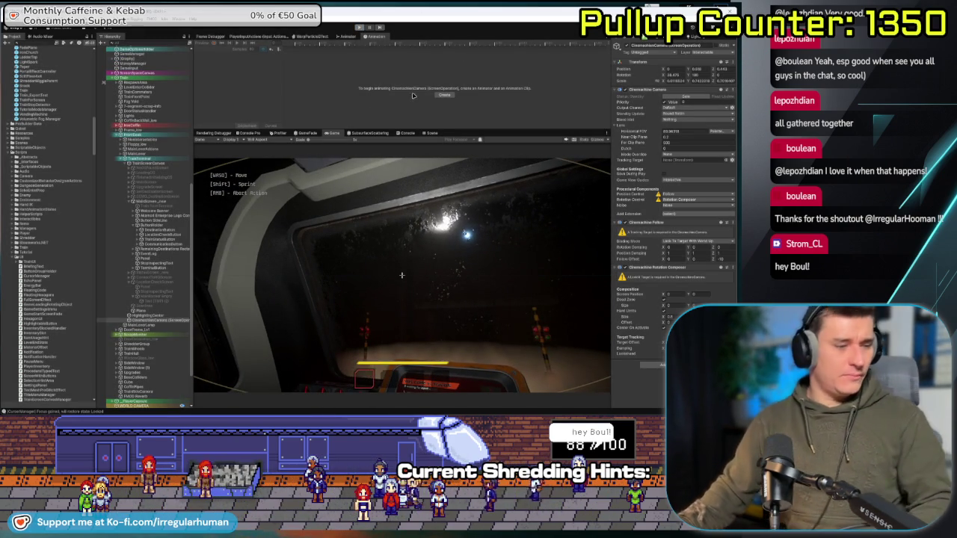
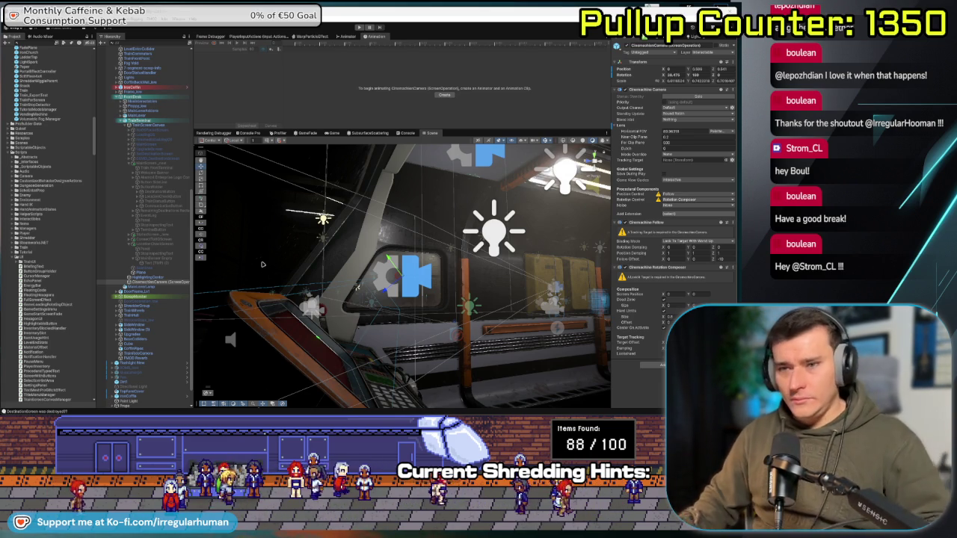
# - Inspect the cabin's screen, terminal mesh and FrontDesk objects, ending with the Train object selected
pyautogui.moveTo(262, 264)
pyautogui.mouseDown()
pyautogui.moveTo(374, 320)
pyautogui.moveTo(375, 311)
pyautogui.moveTo(344, 294)
pyautogui.moveTo(310, 306)
pyautogui.mouseUp()
pyautogui.moveTo(248, 322)
pyautogui.mouseDown()
pyautogui.moveTo(501, 319)
pyautogui.moveTo(268, 331)
pyautogui.mouseUp()
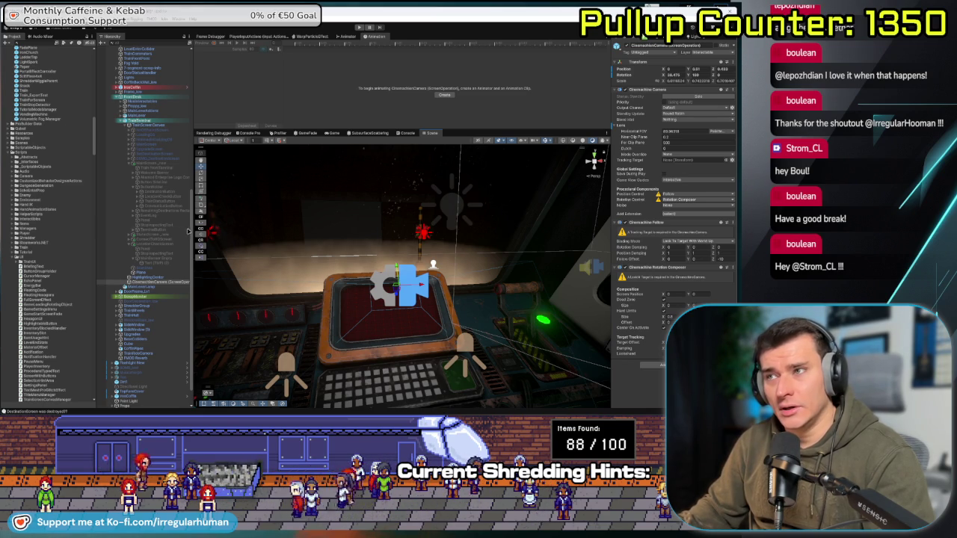
pyautogui.click(157, 167)
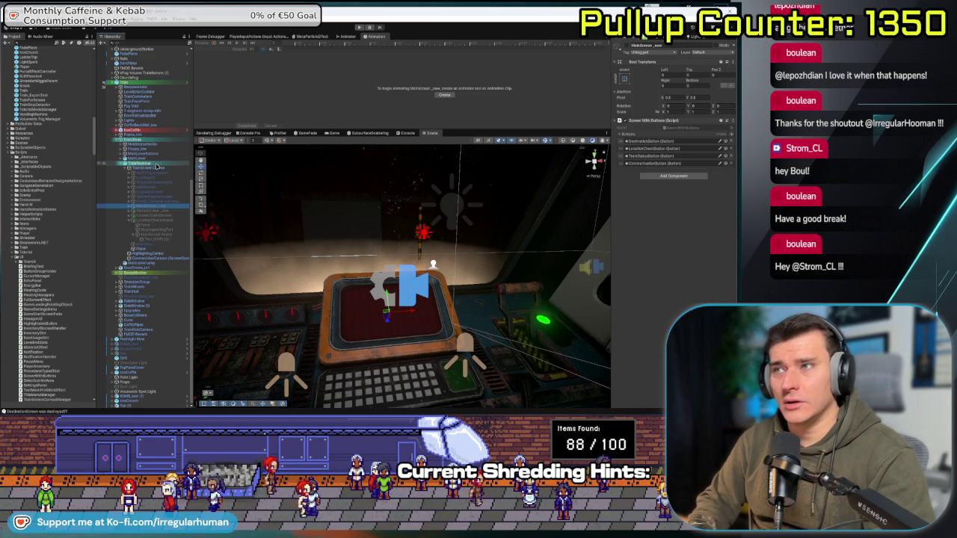
pyautogui.click(131, 139)
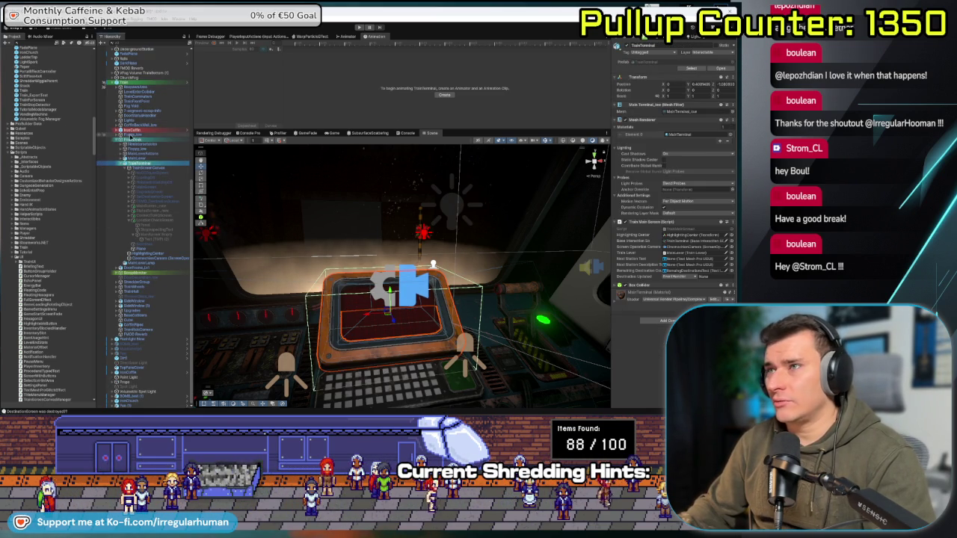
pyautogui.click(133, 140)
pyautogui.click(152, 81)
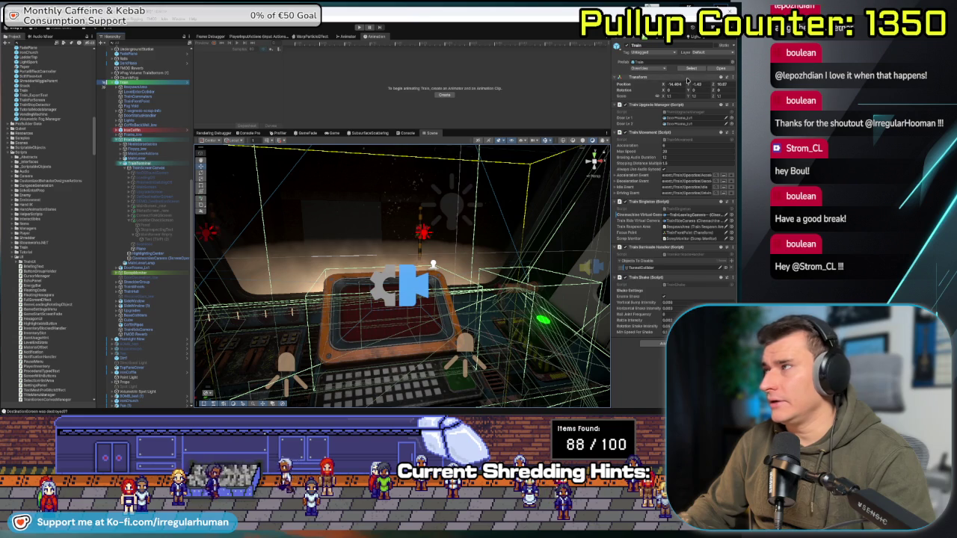
# - Review the Train prefab's pending overrides without applying them, then switch to Fork
pyautogui.click(657, 69)
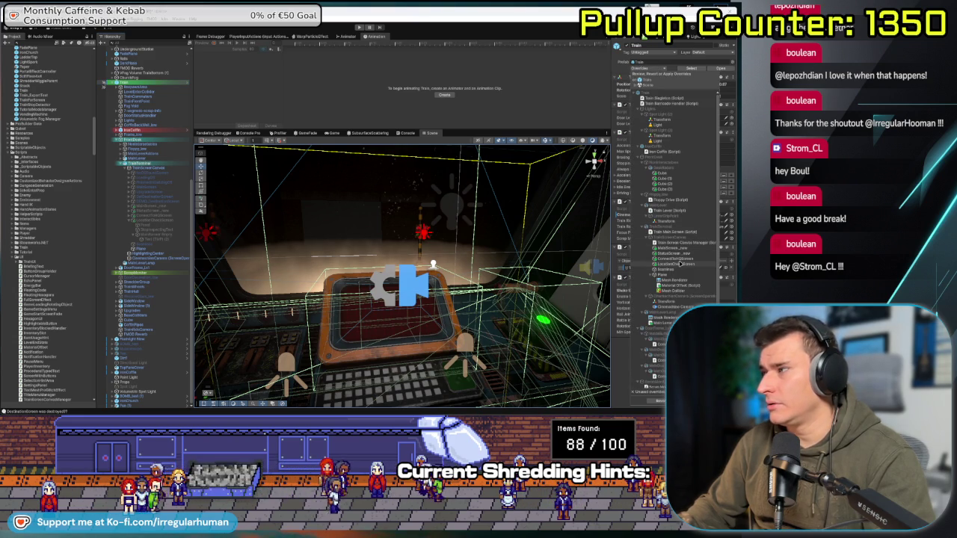
pyautogui.scroll(-5, 679, 263)
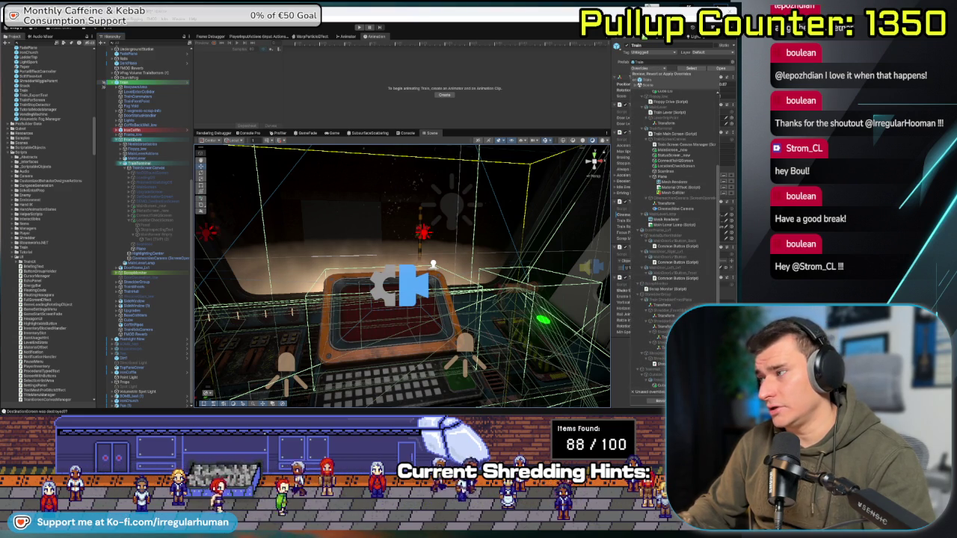
pyautogui.press('Escape')
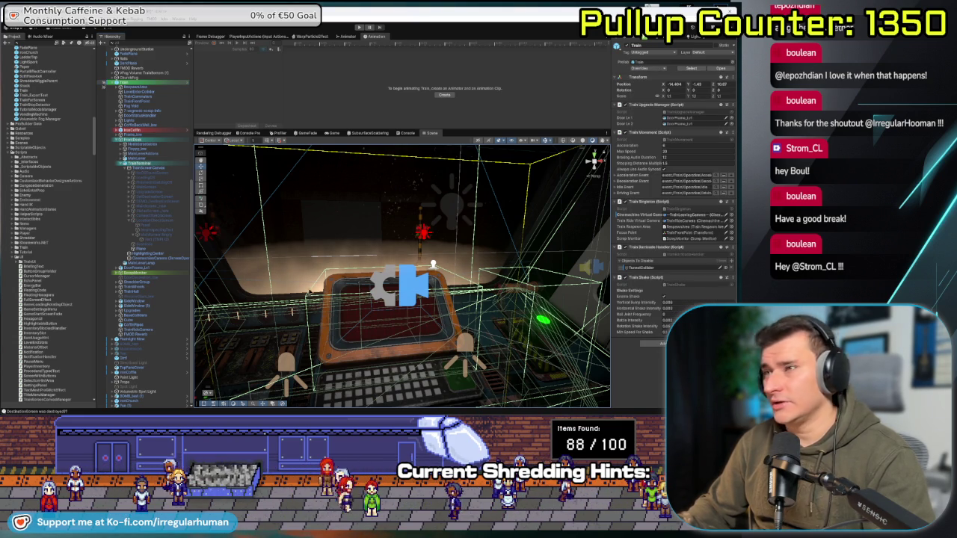
pyautogui.hotkey('alt', 'Tab')
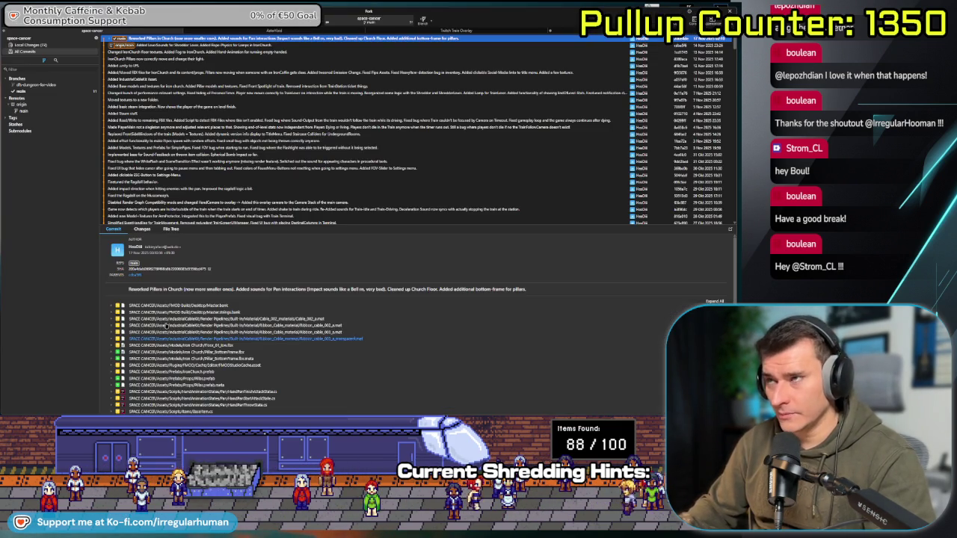
# - Stage the Fonts and Textures folders after previewing the CoffinBase texture meta diffs
pyautogui.click(54, 45)
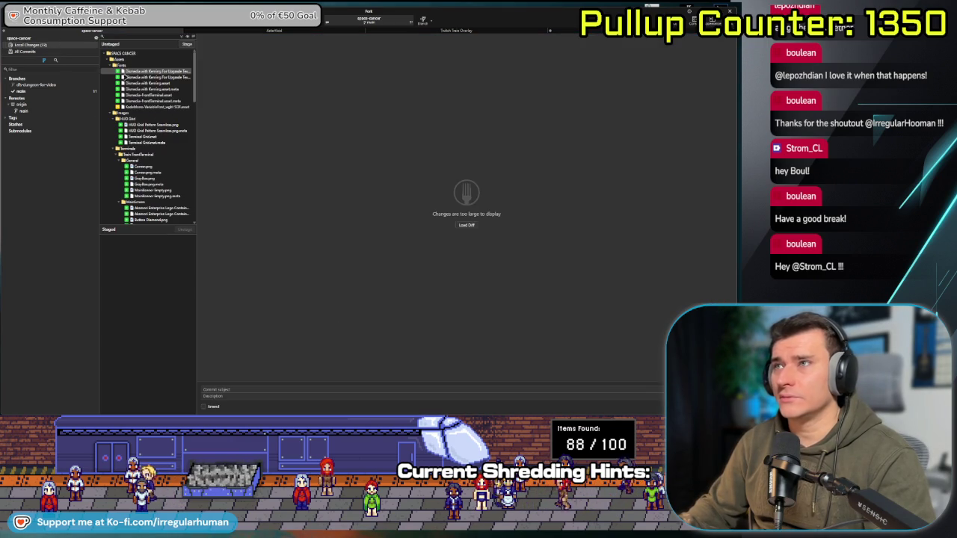
pyautogui.click(130, 66)
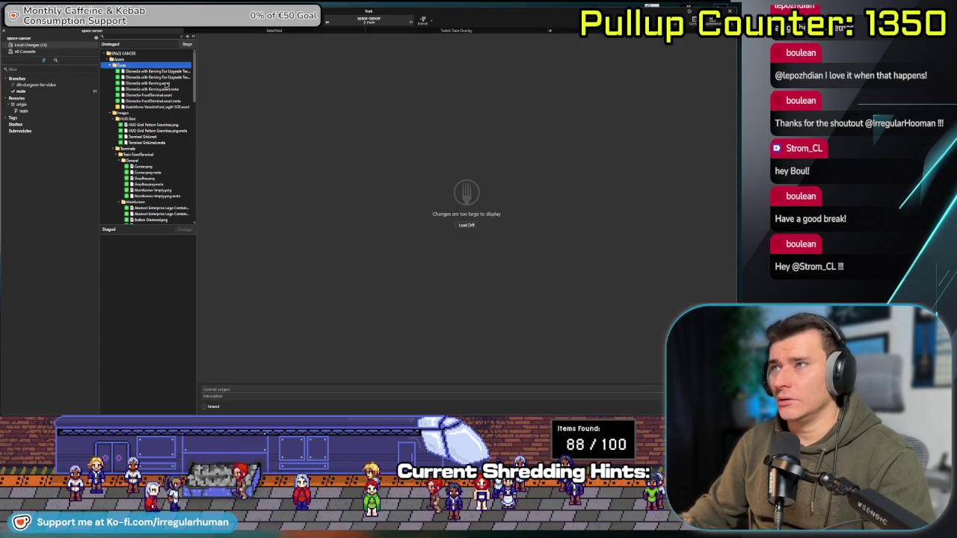
pyautogui.click(186, 46)
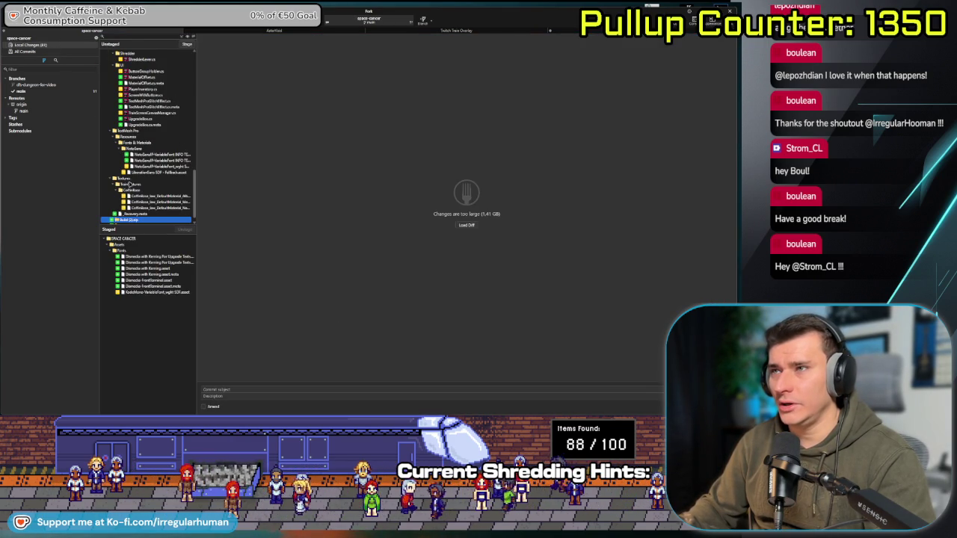
pyautogui.click(142, 203)
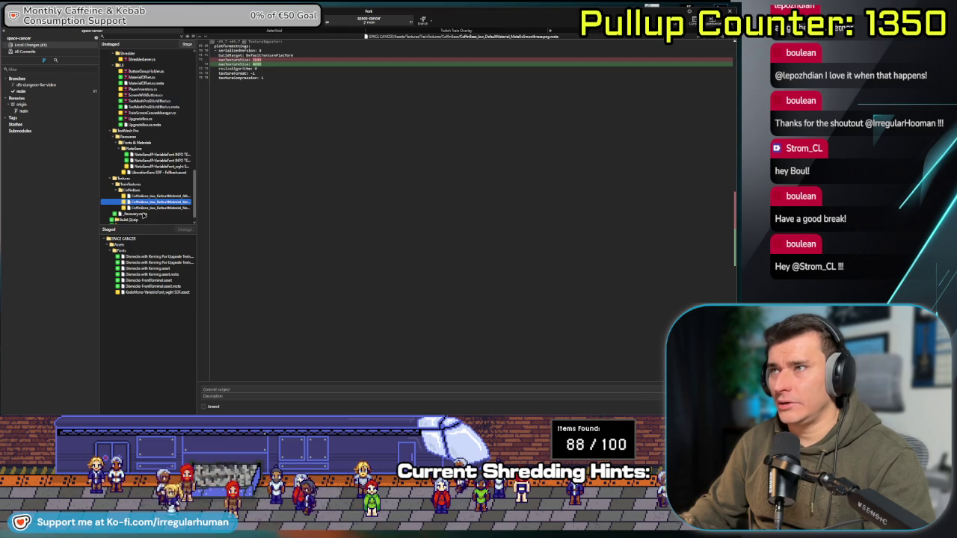
pyautogui.click(145, 208)
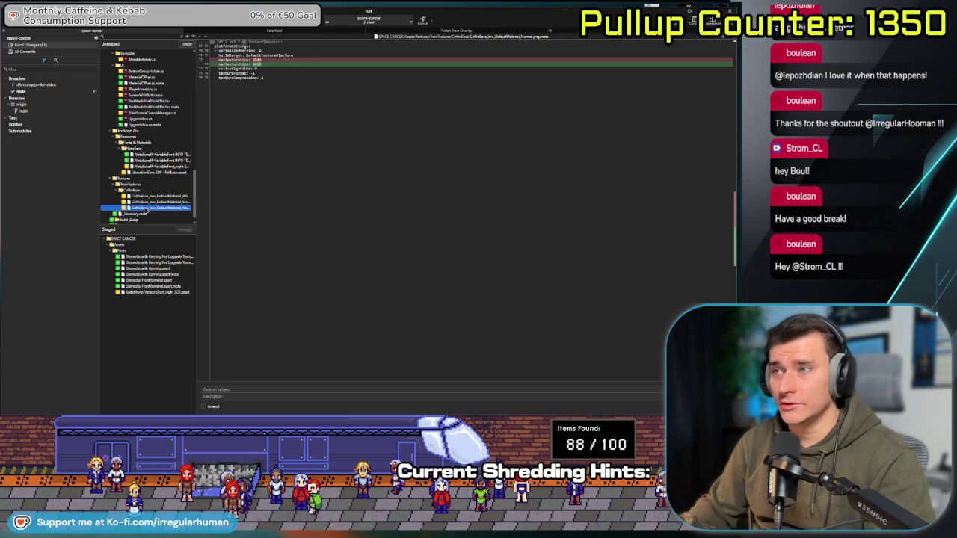
pyautogui.click(135, 179)
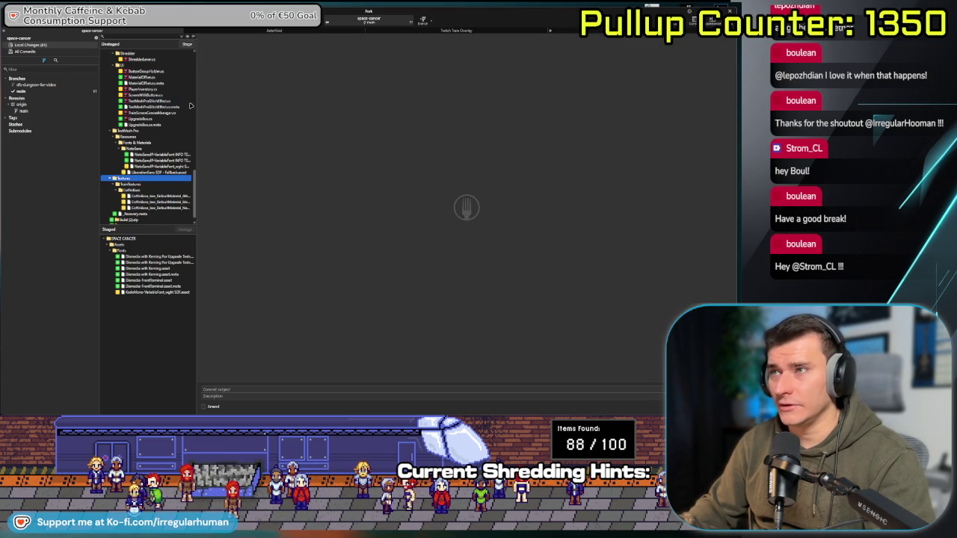
pyautogui.click(193, 45)
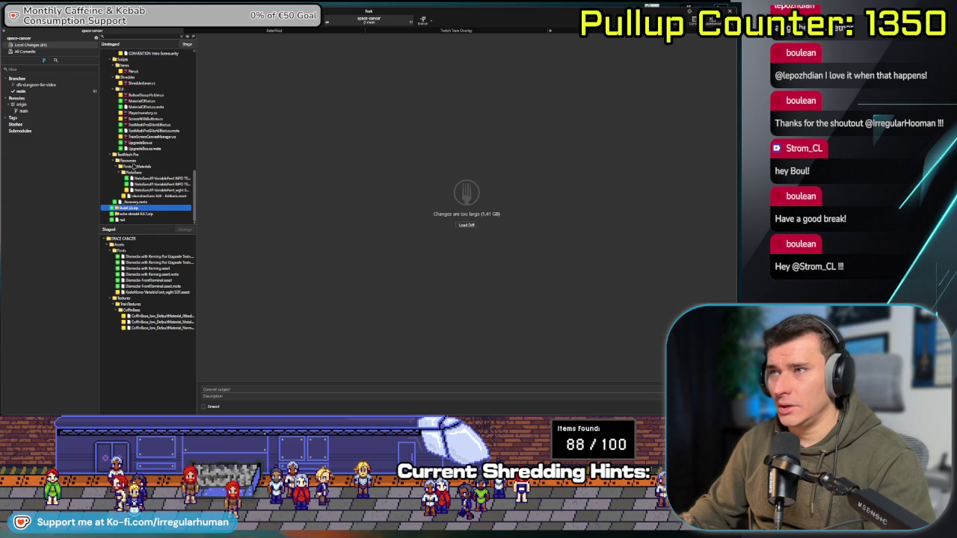
# - Stage the TextMesh Pro, Images and UI animation folders
pyautogui.moveTo(195, 163)
pyautogui.mouseDown()
pyautogui.moveTo(255, 164)
pyautogui.moveTo(205, 163)
pyautogui.mouseUp()
pyautogui.click(135, 173)
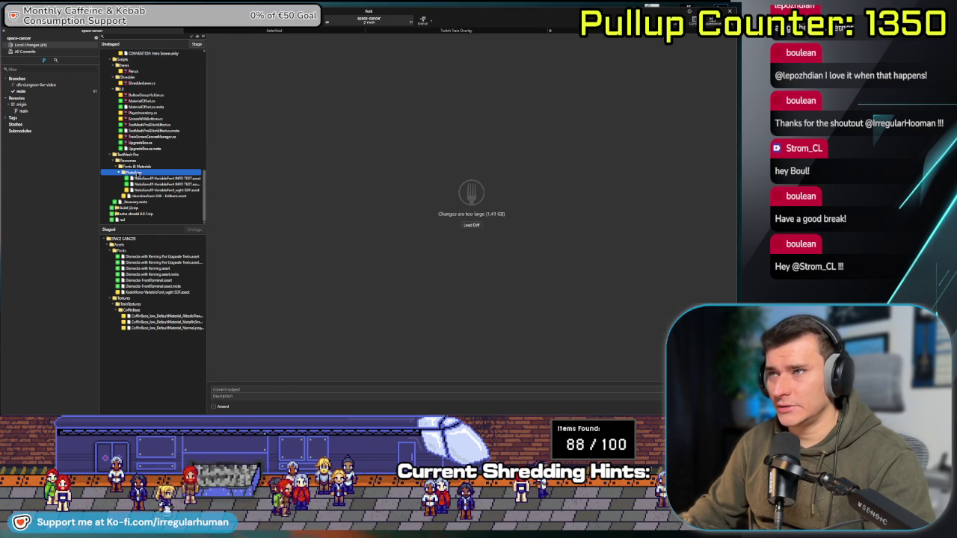
pyautogui.click(135, 154)
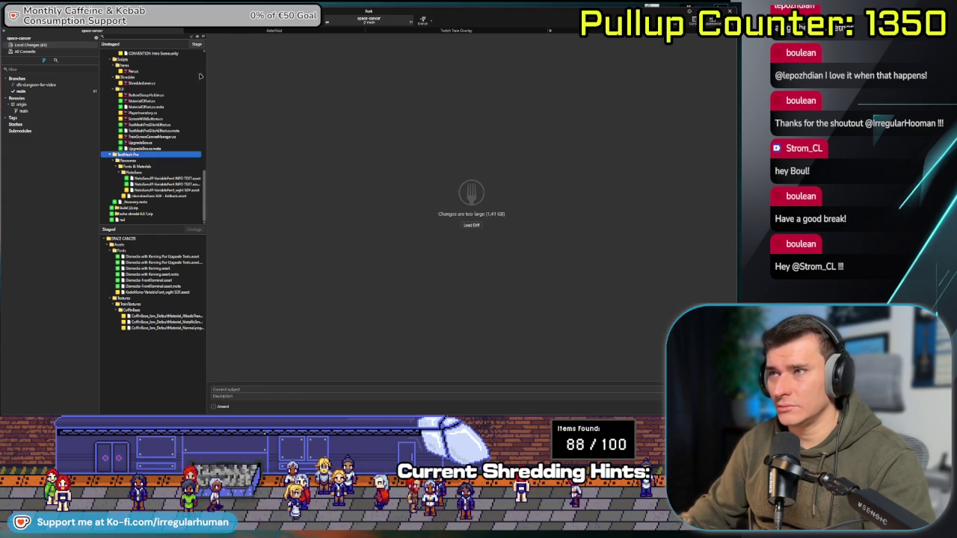
pyautogui.click(196, 44)
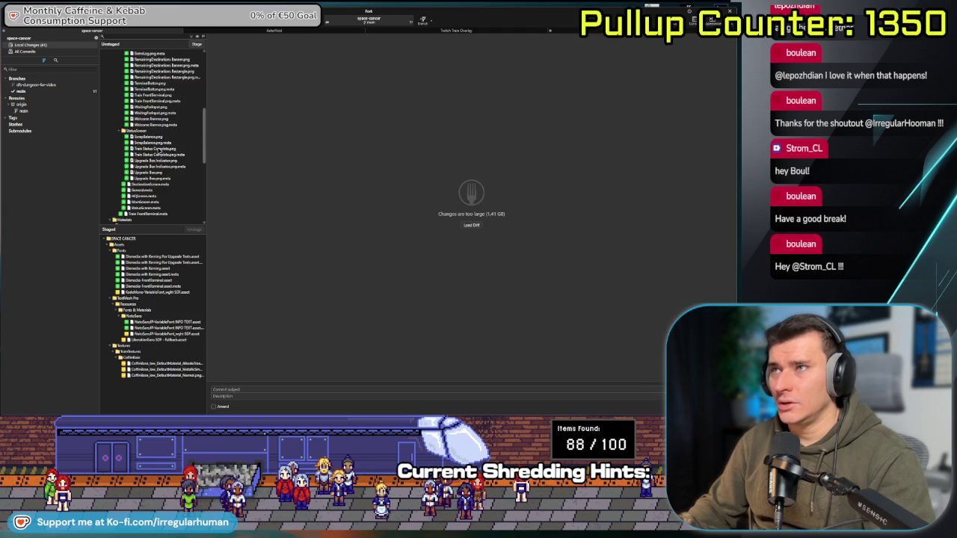
pyautogui.click(142, 125)
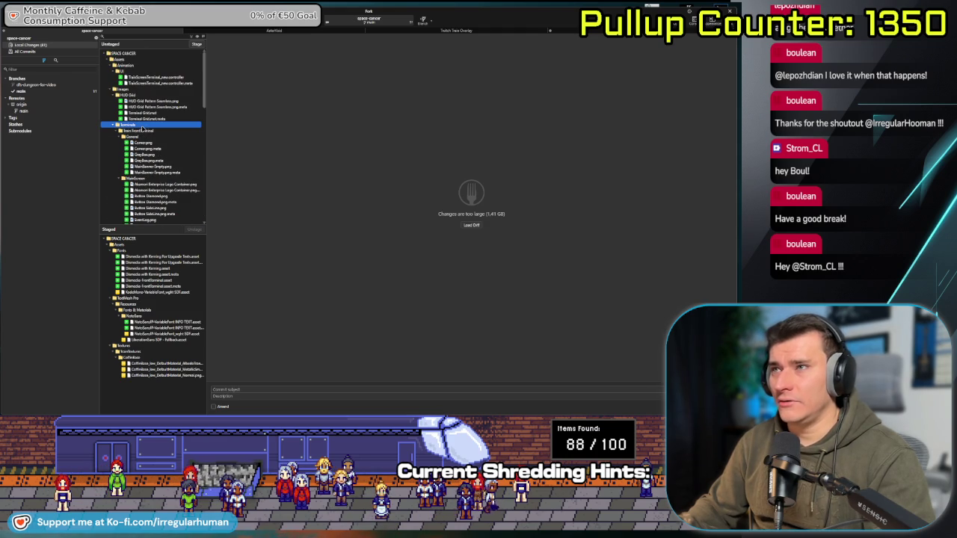
pyautogui.click(139, 90)
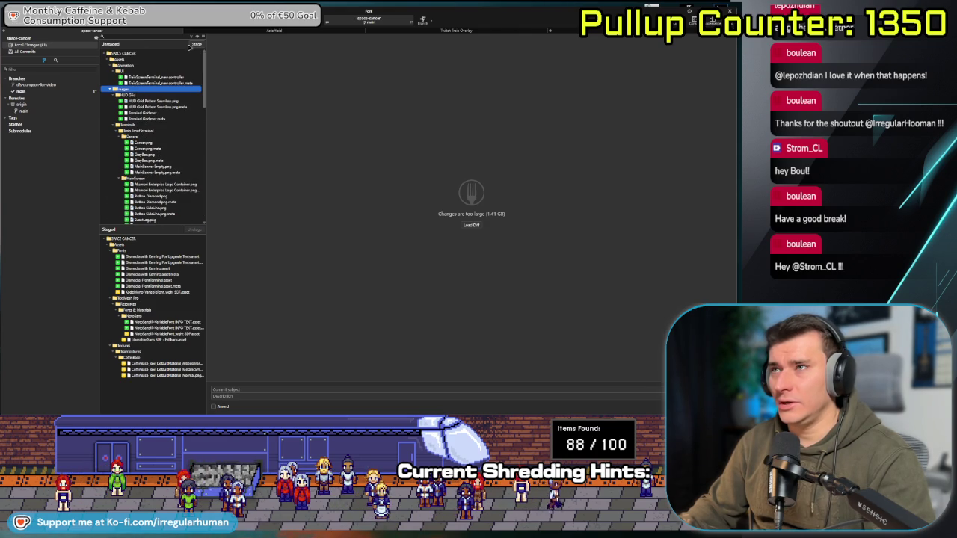
pyautogui.click(122, 71)
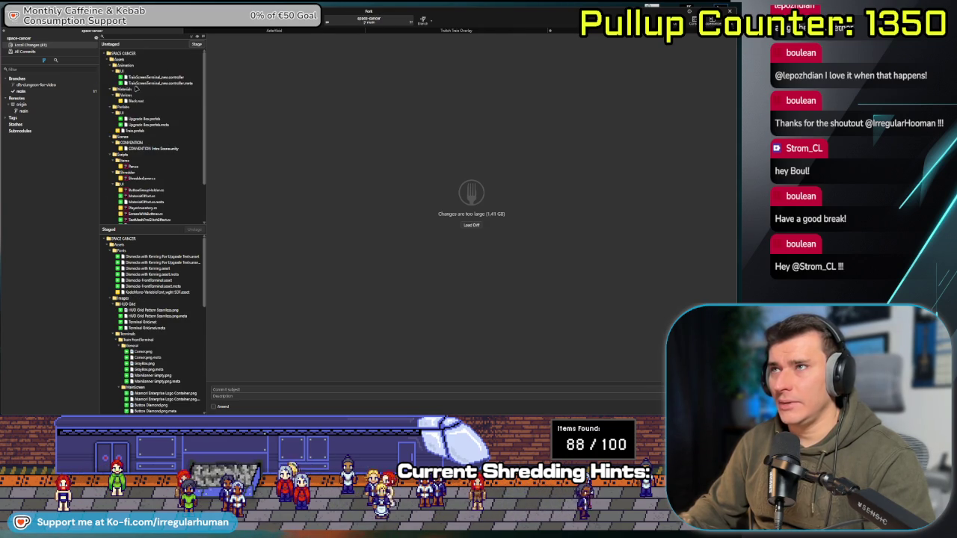
pyautogui.click(197, 45)
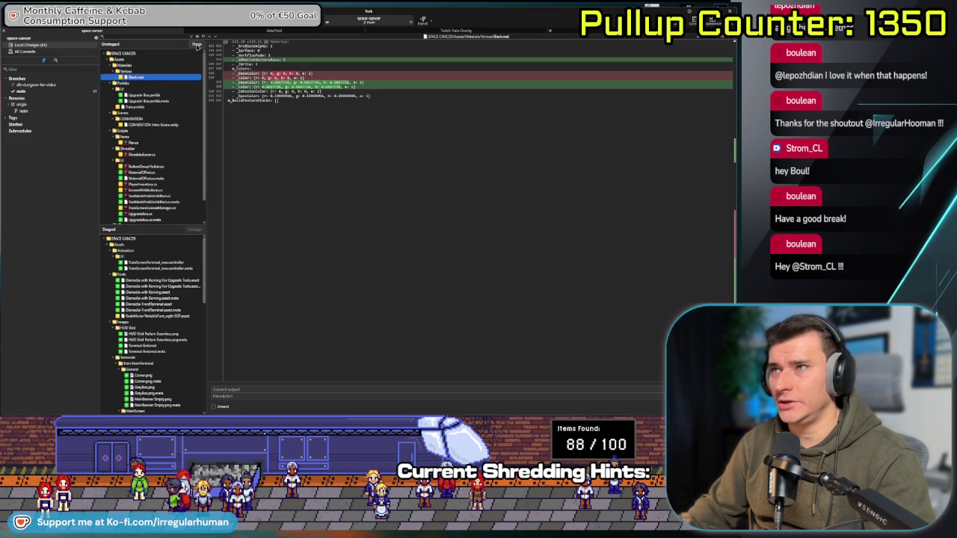
# - Stage the Black.mat material, Upgrade prefab, Train.prefab and CONVENTION Intro Scene changes
pyautogui.click(197, 44)
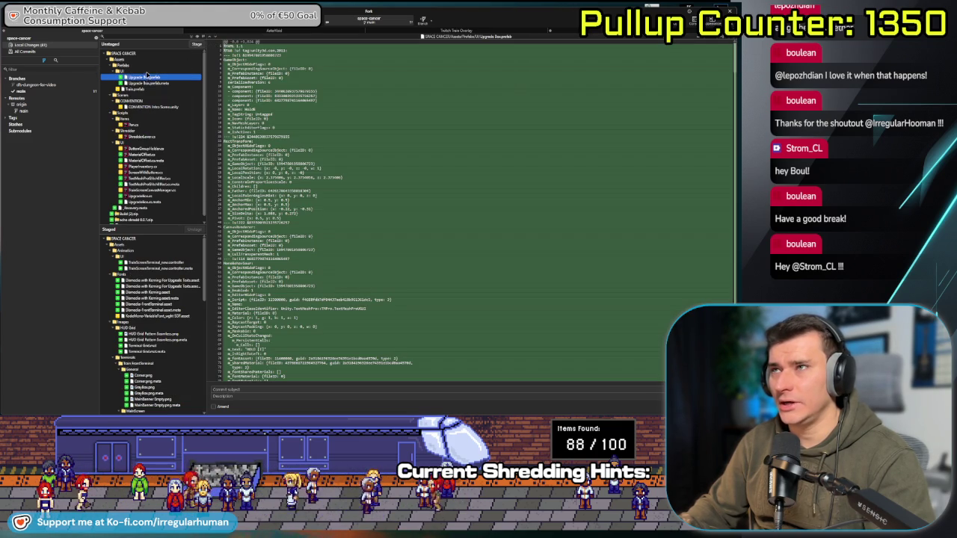
pyautogui.doubleClick(147, 74)
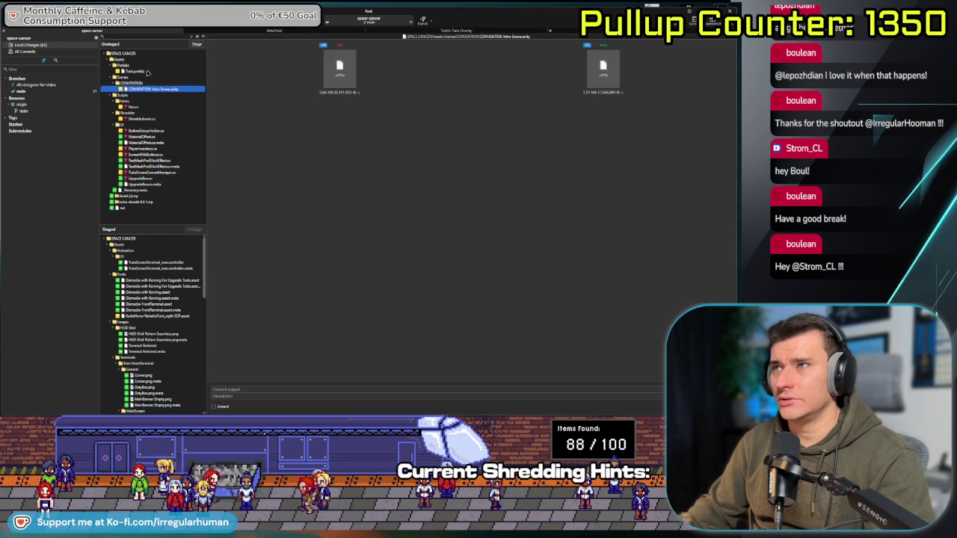
pyautogui.click(147, 71)
pyautogui.click(199, 45)
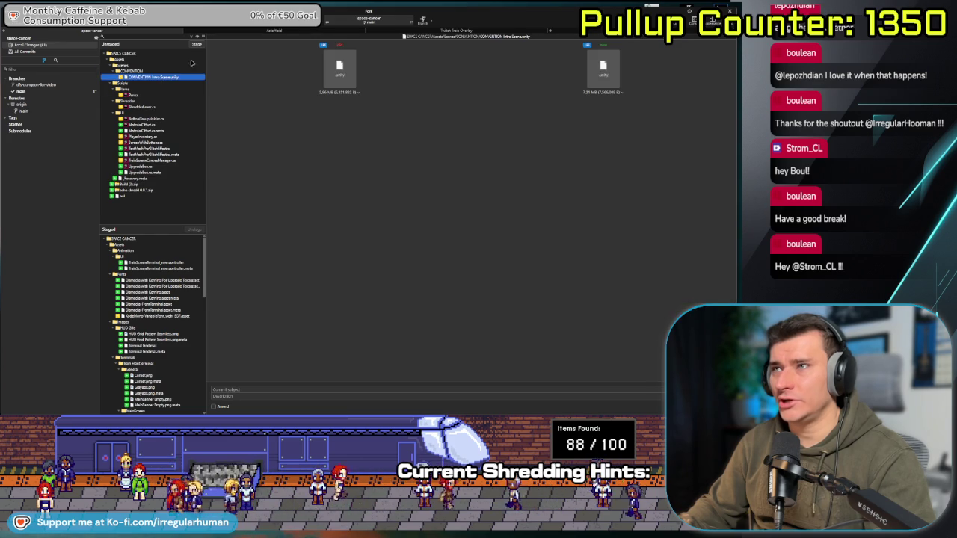
pyautogui.click(196, 46)
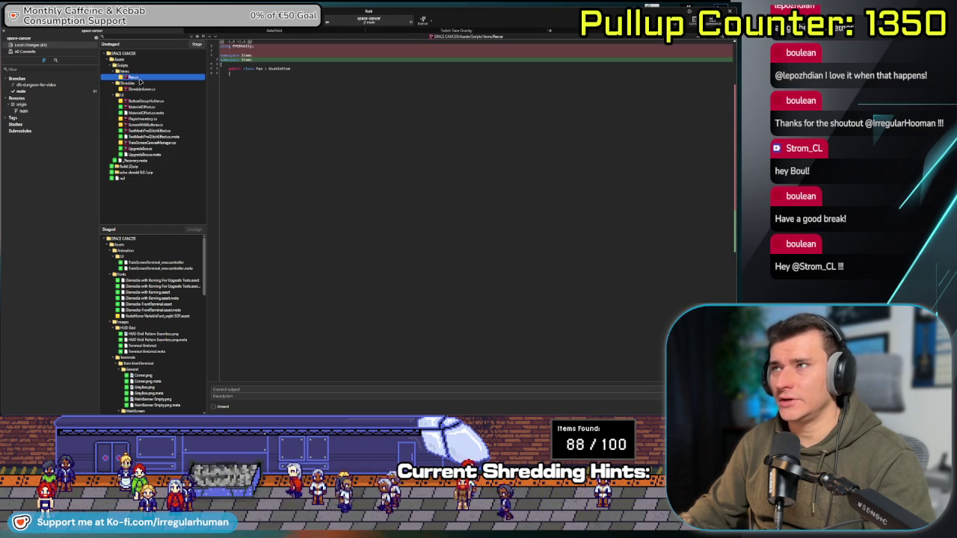
# - Review the ShredderLever, ButtonGroupHolder, MaterialOffset, PlayerInventory and TextMeshProGlitchEffect diffs
pyautogui.click(144, 89)
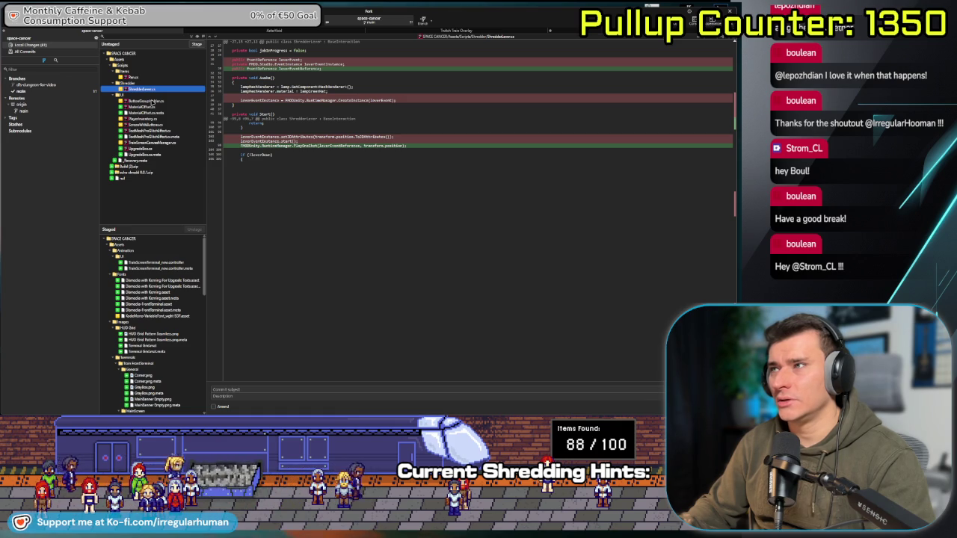
pyautogui.click(153, 101)
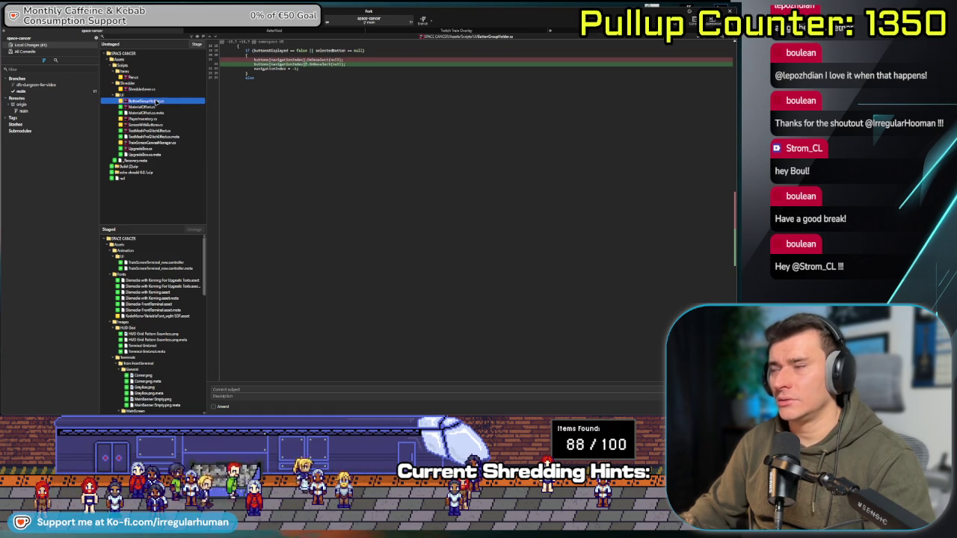
pyautogui.press('Down')
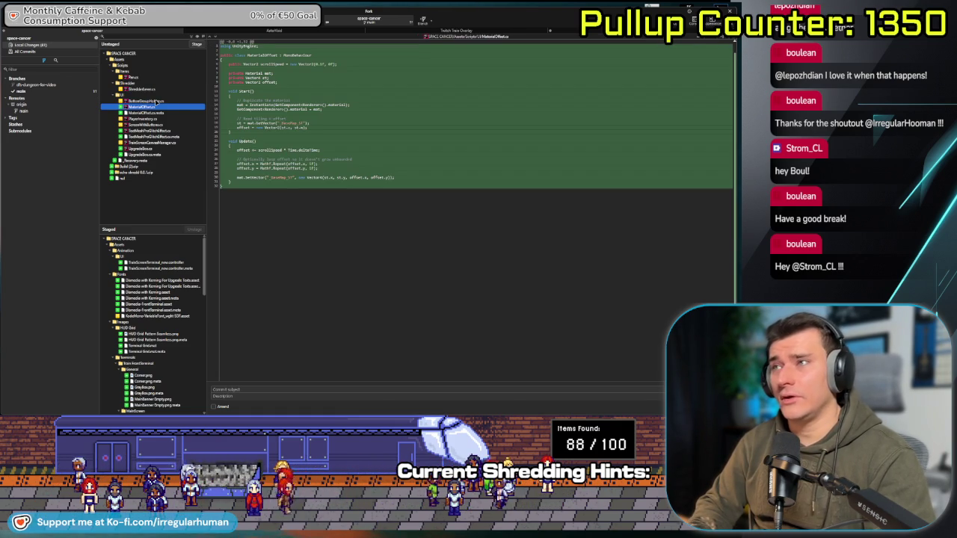
pyautogui.press('Down')
pyautogui.press('Down')
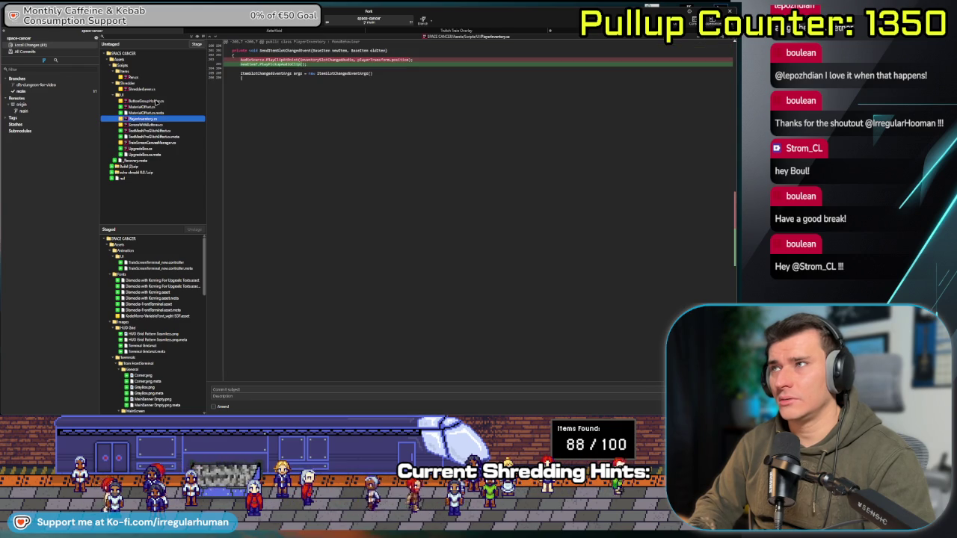
pyautogui.press('Down')
pyautogui.press('Down')
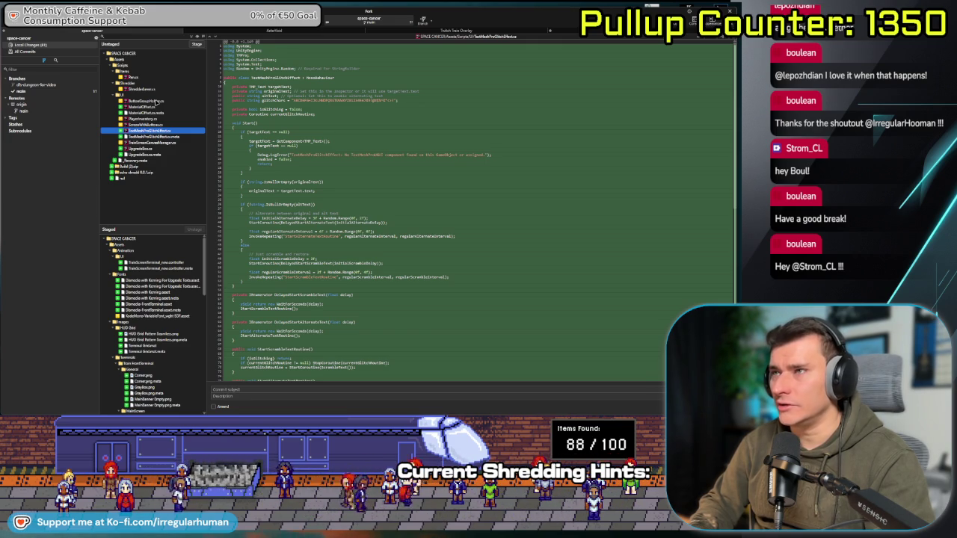
# - Review the TrainScreenCanvasManager and UpgradeBox diffs, then select files from Items to UpgradeBox.cs.meta
pyautogui.press('Down')
pyautogui.press('Up')
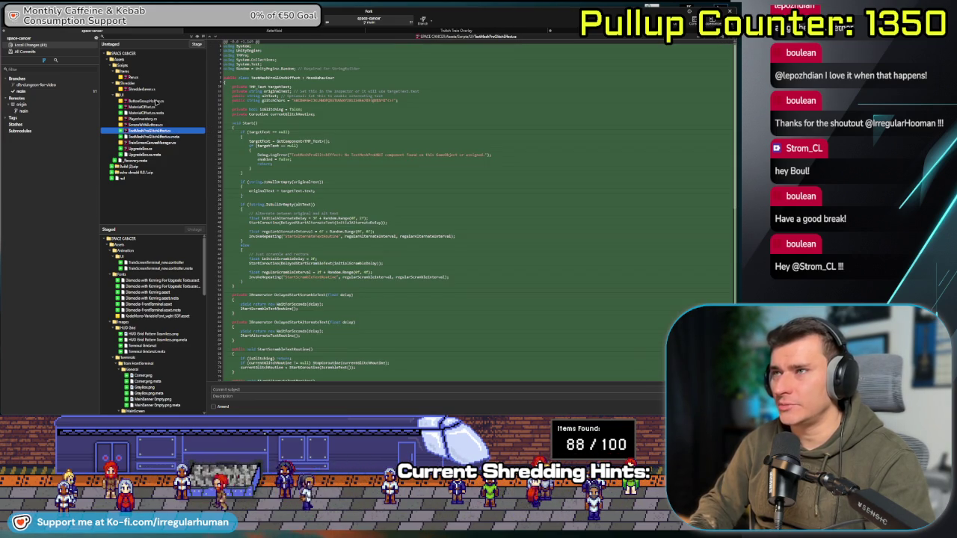
pyautogui.press('Down')
pyautogui.press('Down')
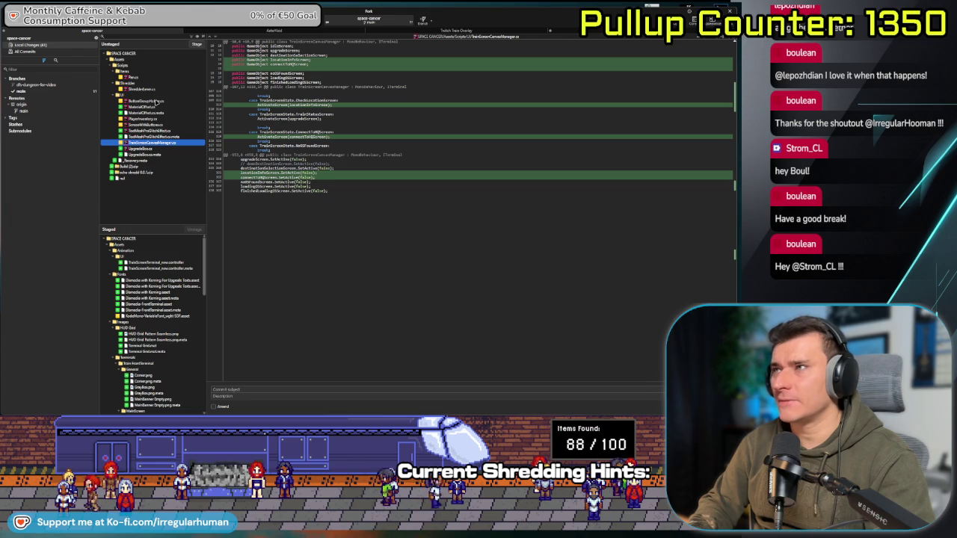
pyautogui.press('Down')
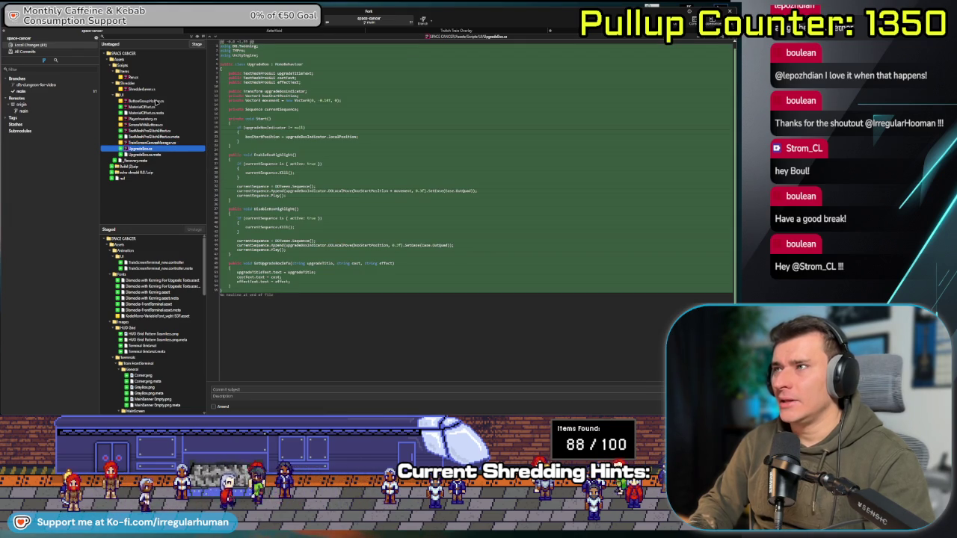
pyautogui.press('Down')
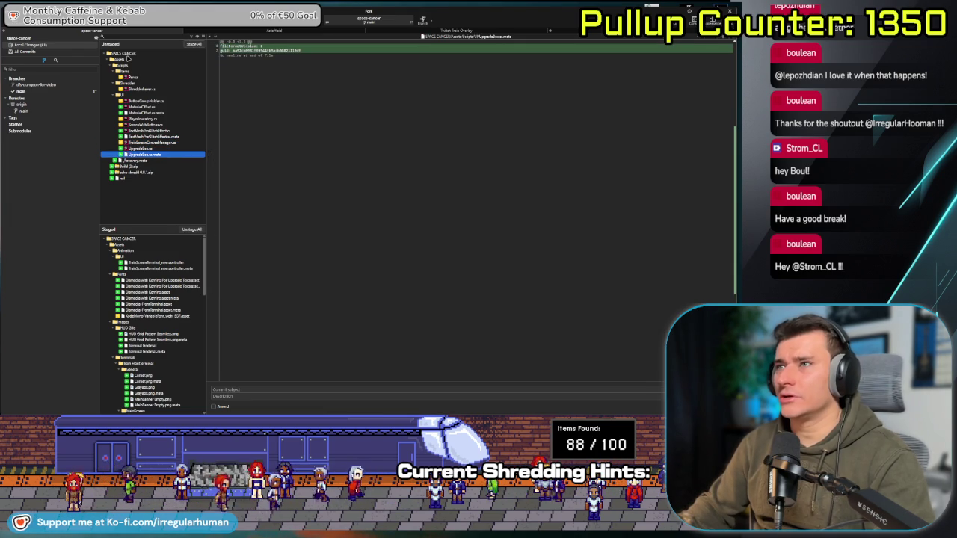
pyautogui.keyDown('shift'); pyautogui.click(127, 77); pyautogui.keyUp('shift')
# - Stage the selected script files and write the commit summary about the inventory and terminal rework
pyautogui.moveTo(127, 77); pyautogui.dragTo(140, 341)
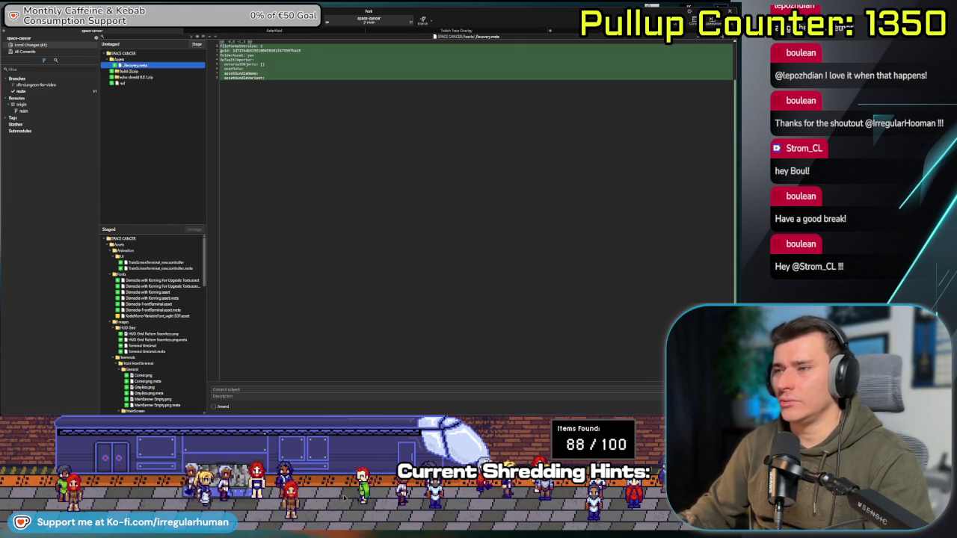
pyautogui.click(214, 390)
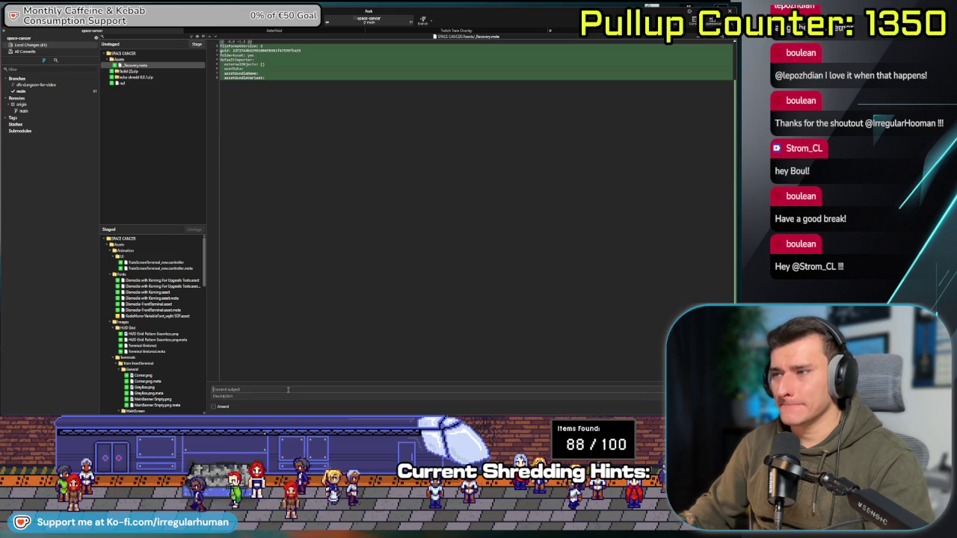
pyautogui.write('Fixed bug where Item-Sounds were not played when')
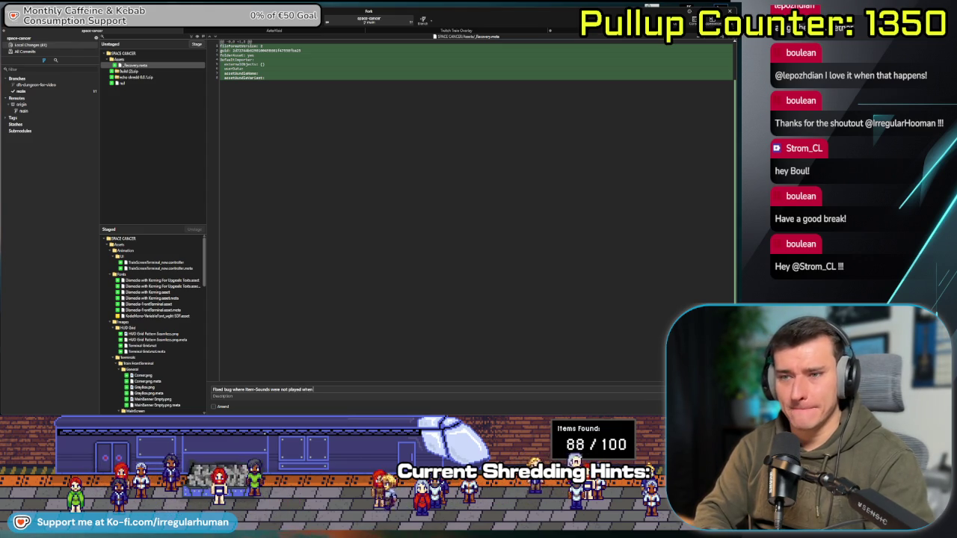
pyautogui.write('oing through Inventory. Re')
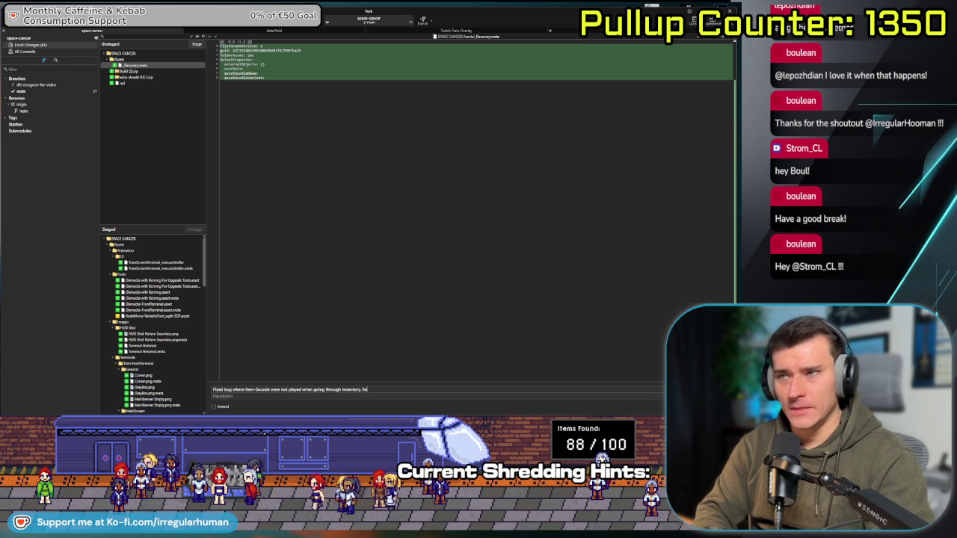
pyautogui.write('worked the')
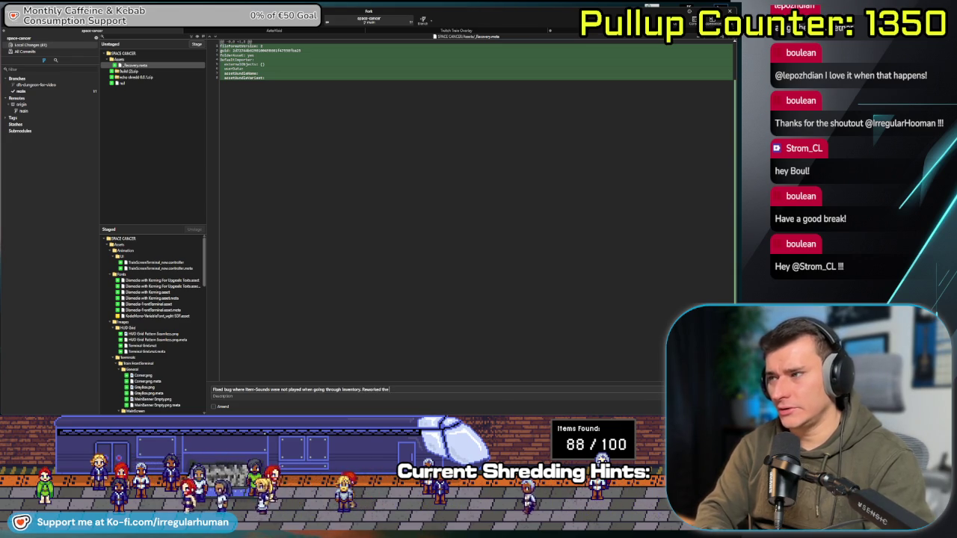
pyautogui.write('in H')
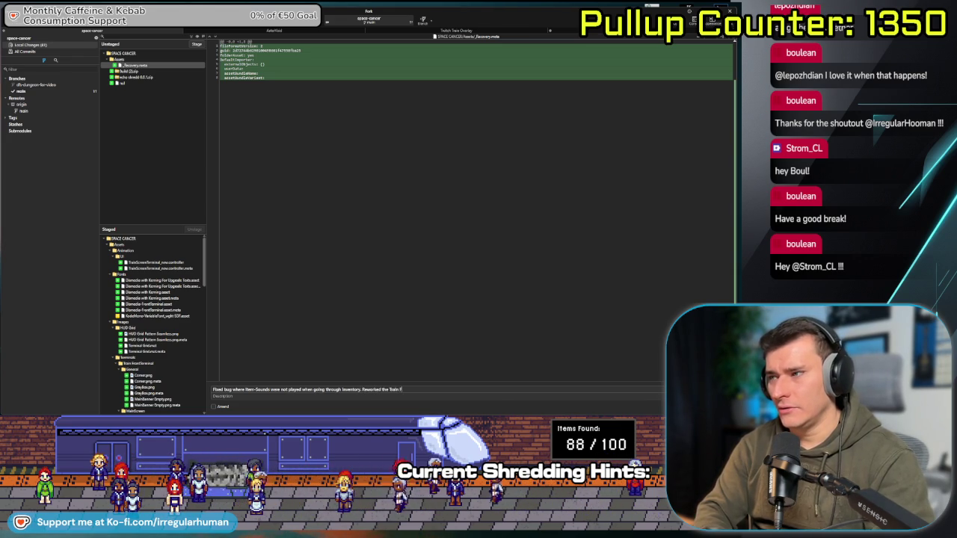
pyautogui.write('ront Terminal UI. Add')
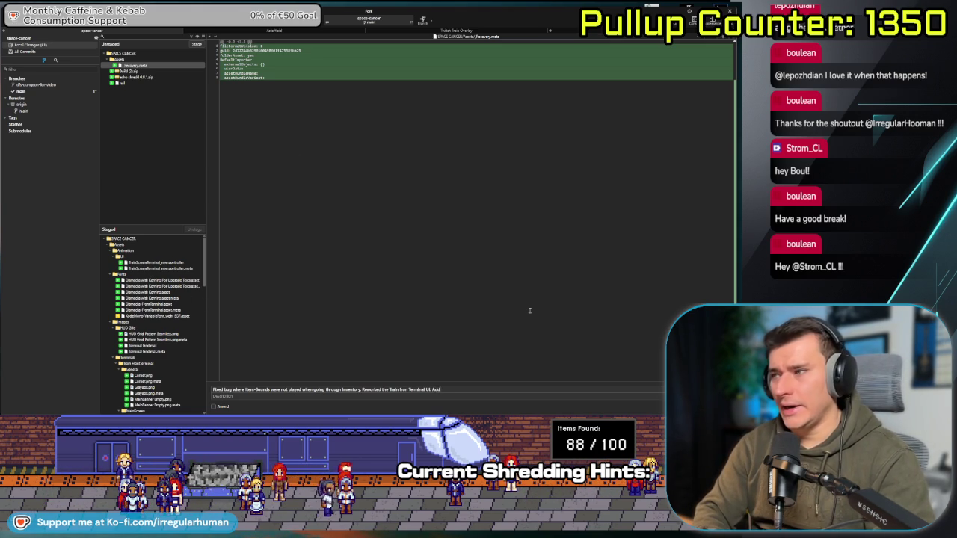
pyautogui.write('ts with Kerning.')
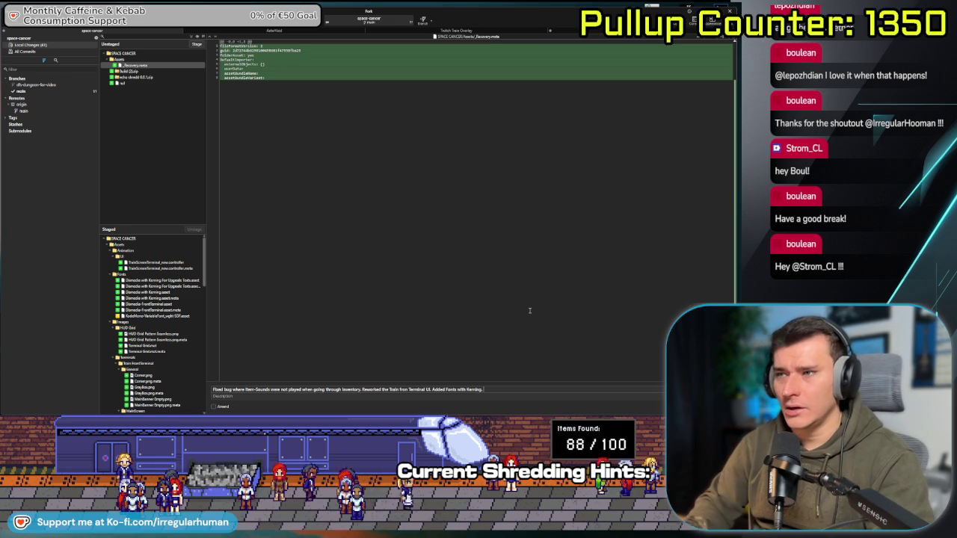
pyautogui.scroll(-2, 165, 335)
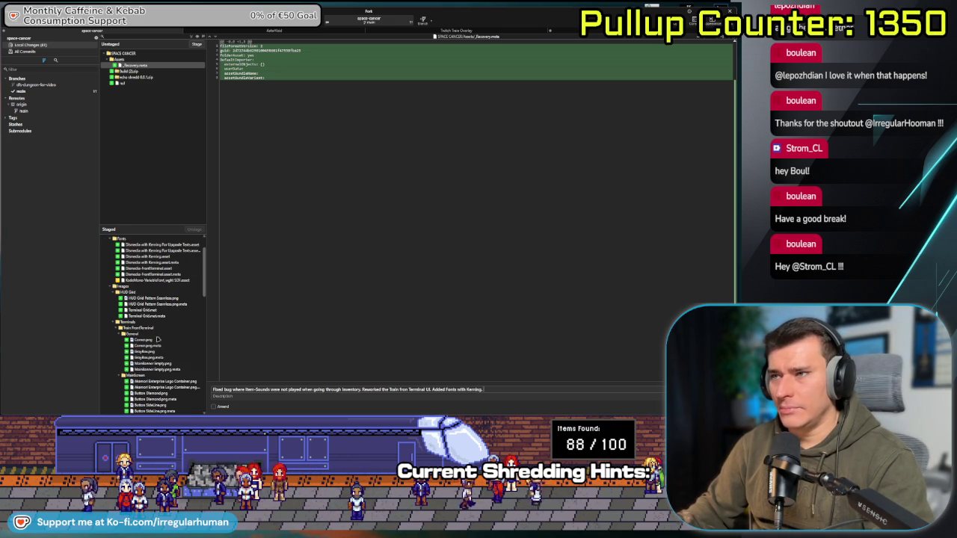
pyautogui.write('added')
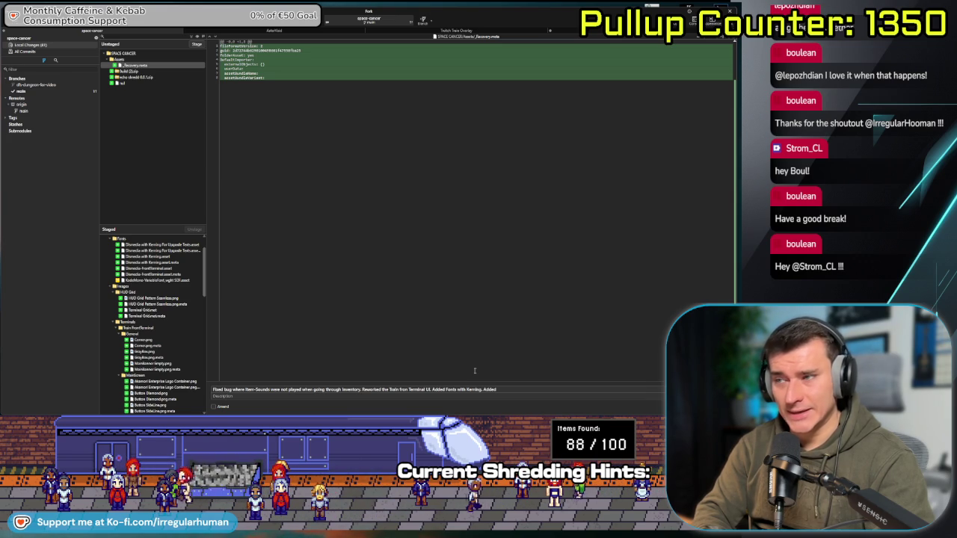
pyautogui.write(' seamless Grid patt')
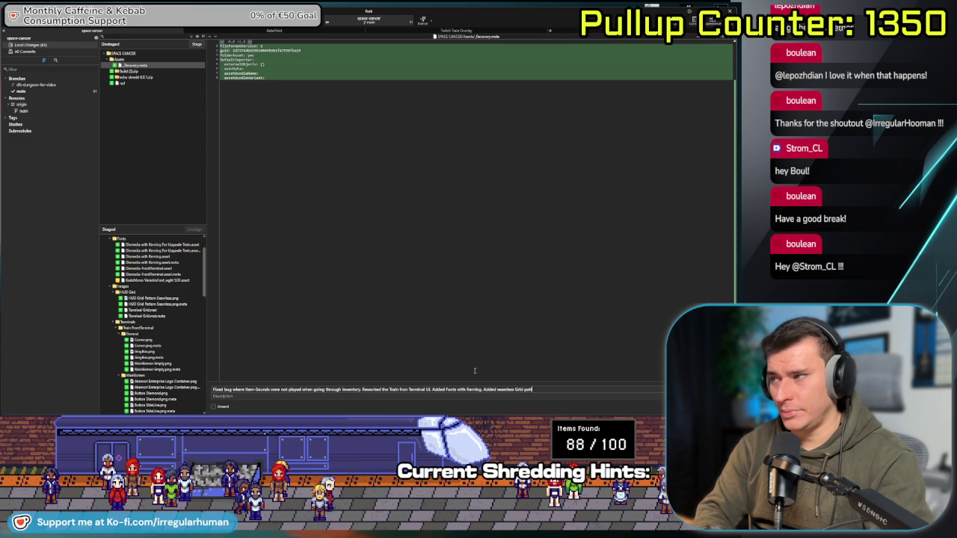
pyautogui.write('ern for')
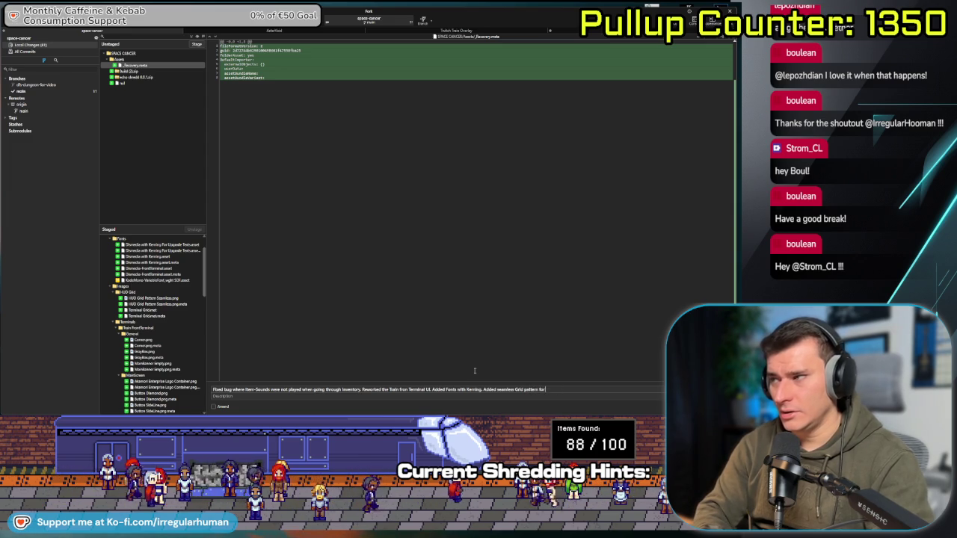
pyautogui.write(' terminal.')
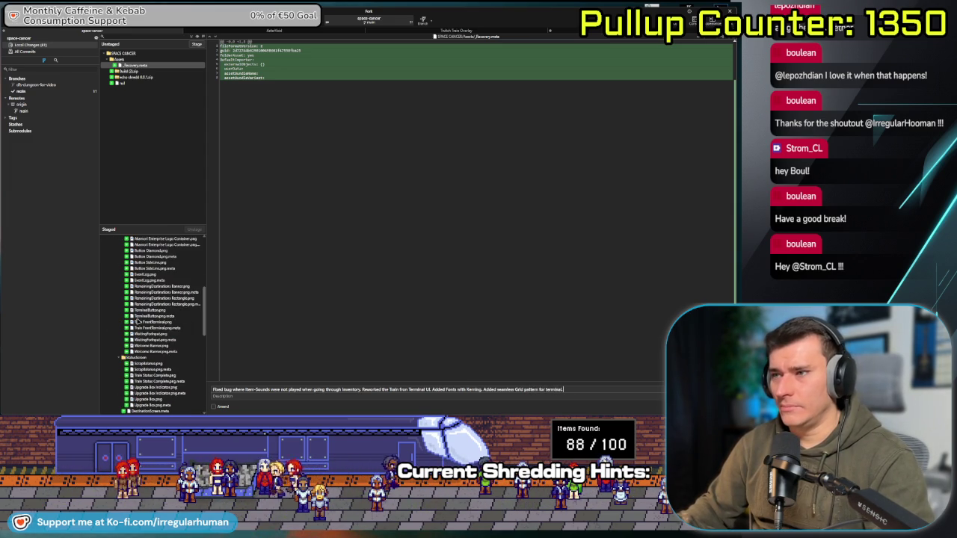
pyautogui.scroll(-10, 129, 321)
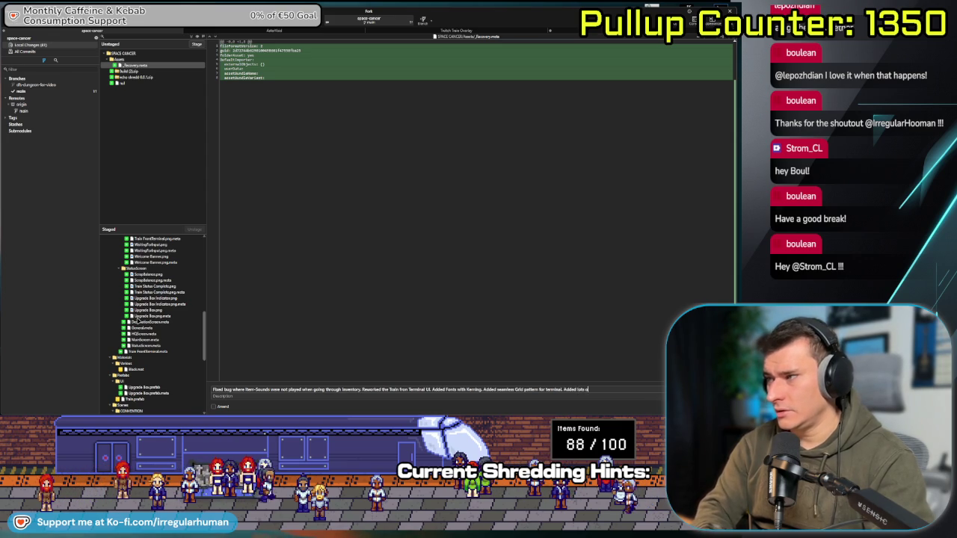
pyautogui.write('f terminal images.')
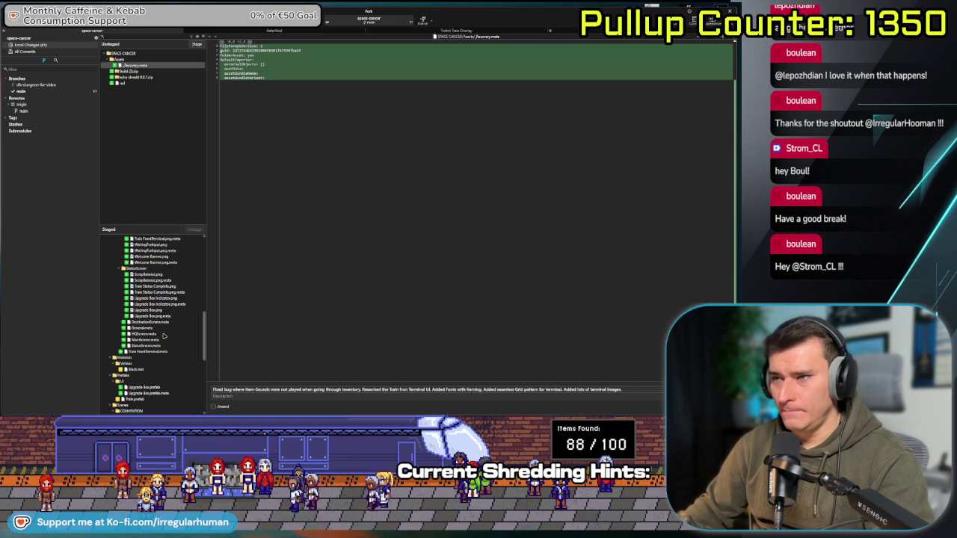
# - Check the staged script diffs, add the text glitch effect note, and commit with Ctrl+Enter
pyautogui.scroll(-5, 162, 335)
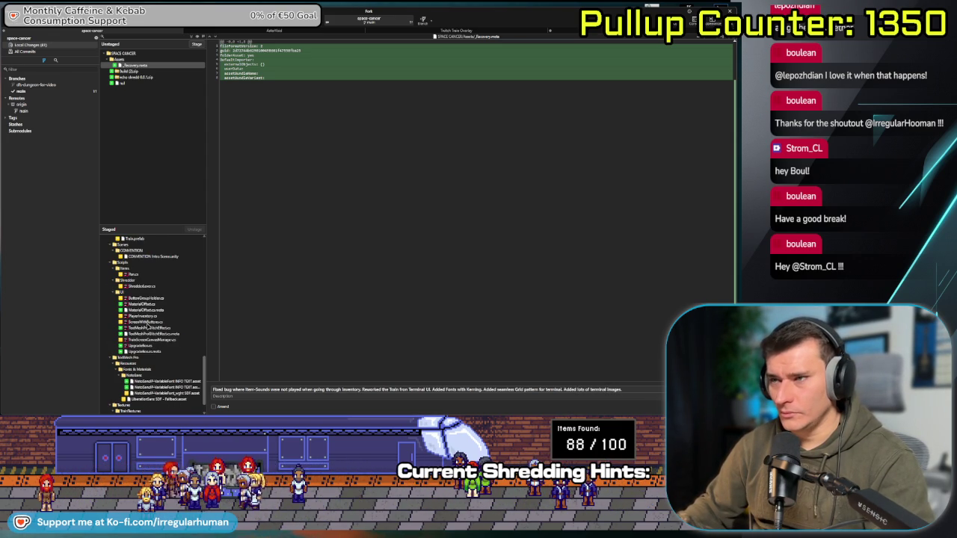
pyautogui.click(147, 323)
pyautogui.click(149, 317)
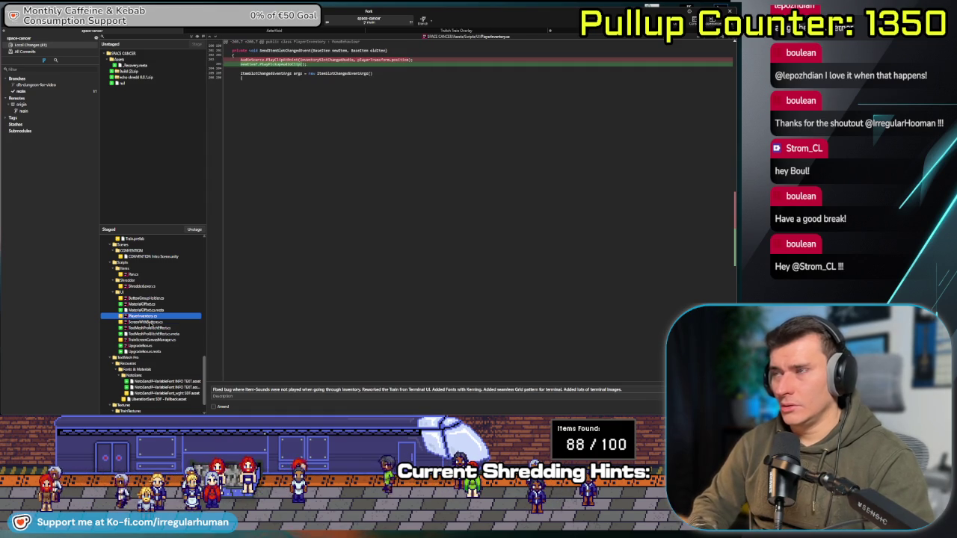
pyautogui.click(641, 390)
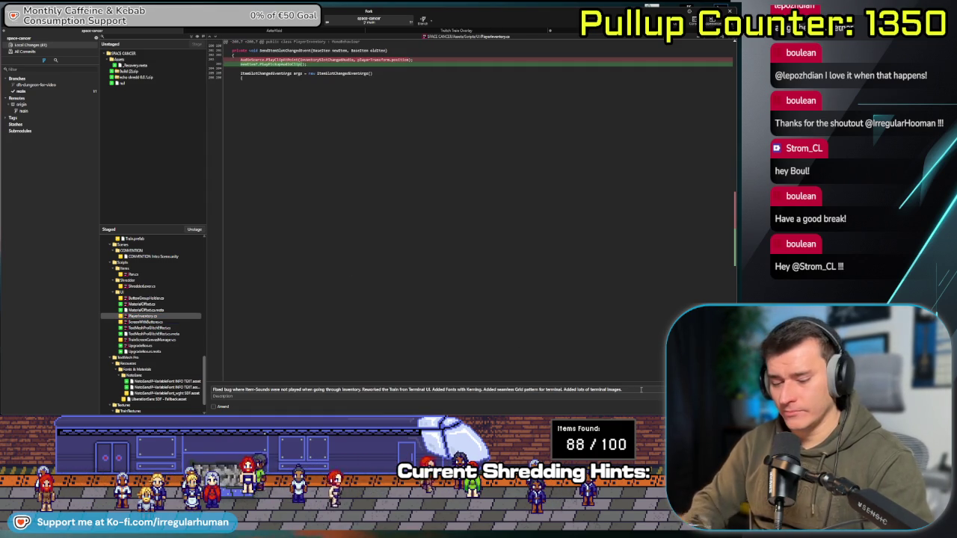
pyautogui.write('Addedtext glitch')
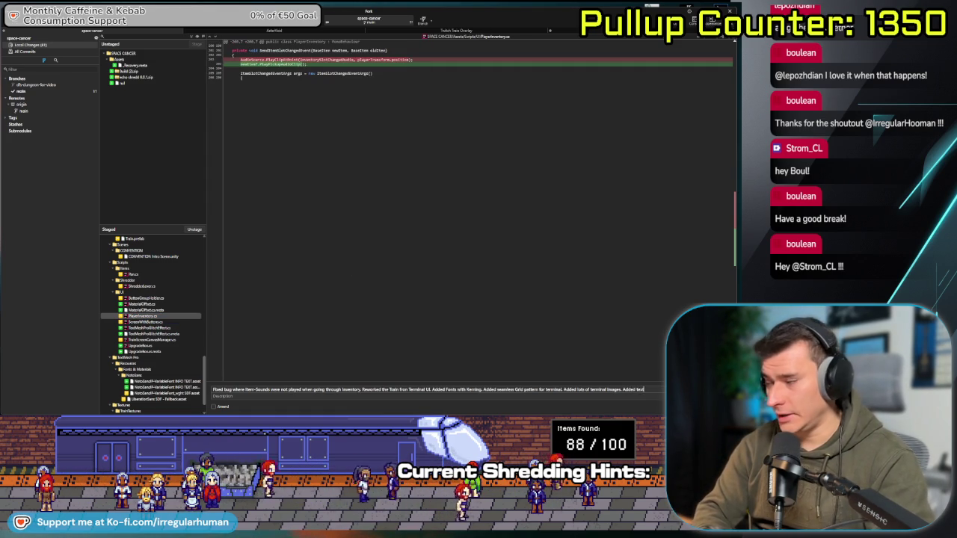
pyautogui.write(' effe')
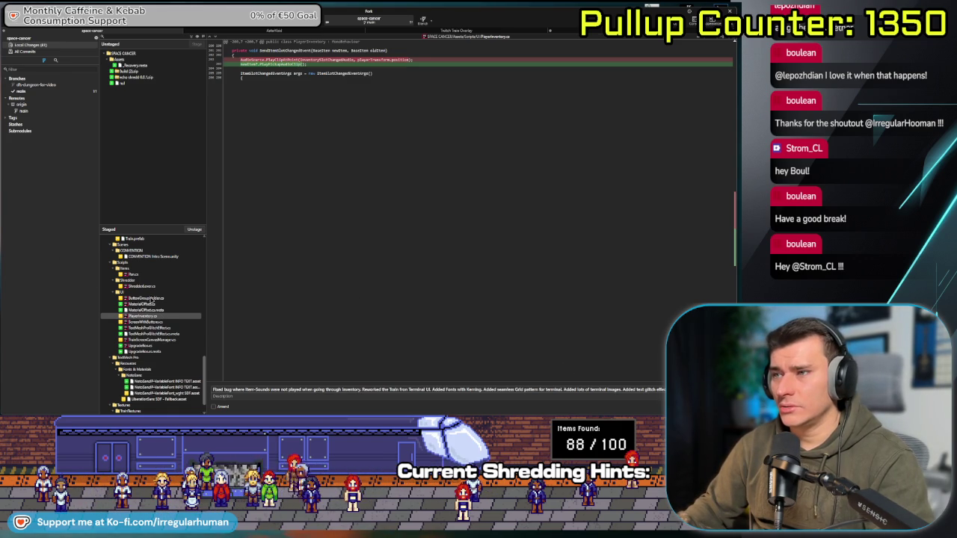
pyautogui.click(151, 298)
pyautogui.click(153, 287)
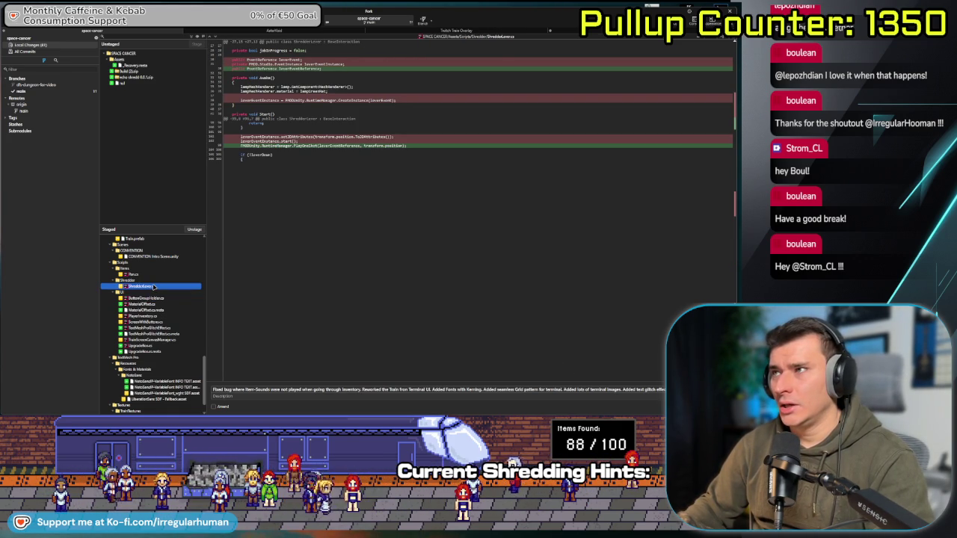
pyautogui.click(155, 276)
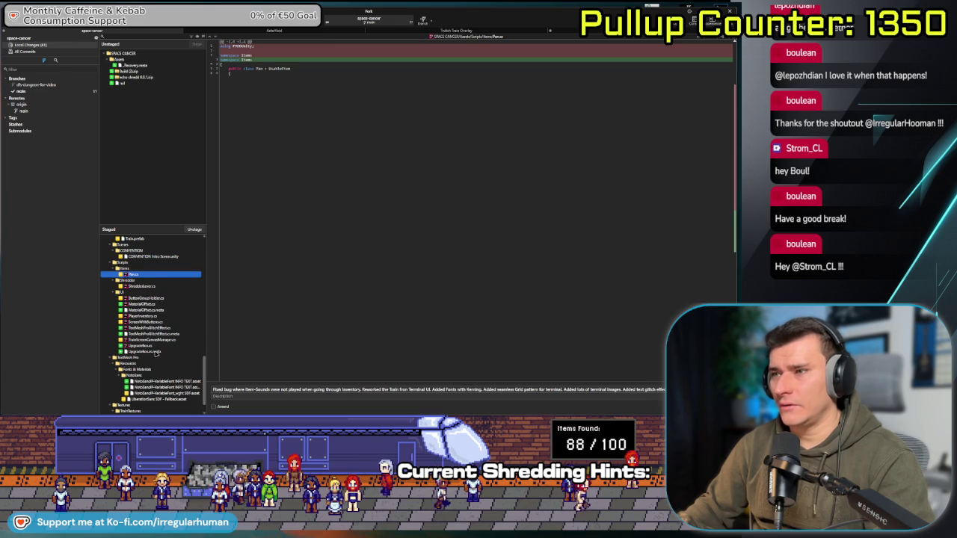
pyautogui.click(334, 389)
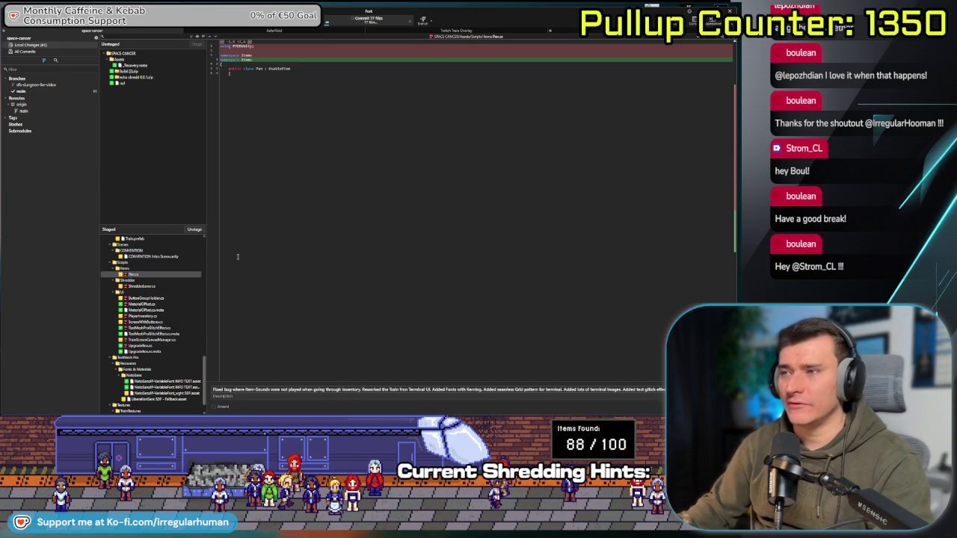
pyautogui.hotkey('ctrl', 'Return')
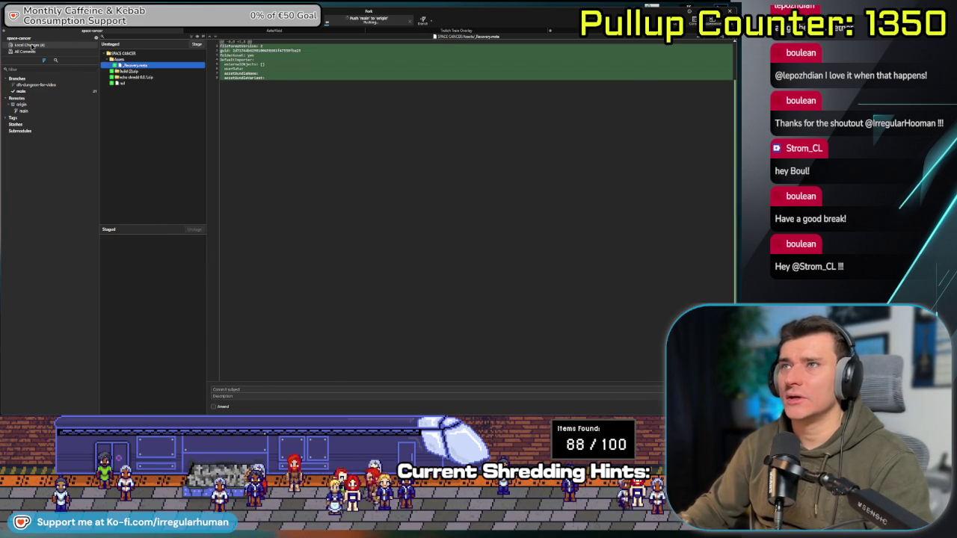
# - Show All Commits with an enlarged list to see the new commit, then return to Unity
pyautogui.click(25, 51)
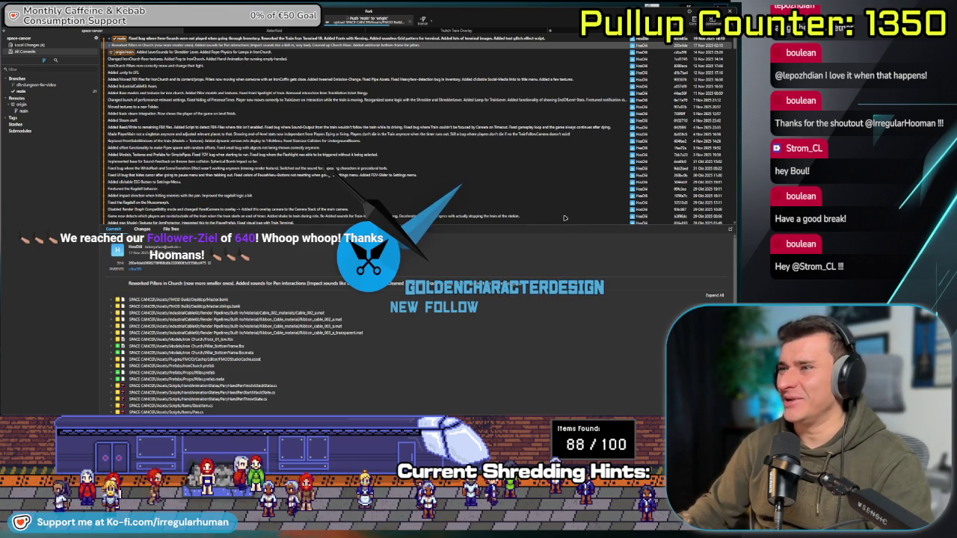
pyautogui.moveTo(563, 222); pyautogui.dragTo(554, 255)
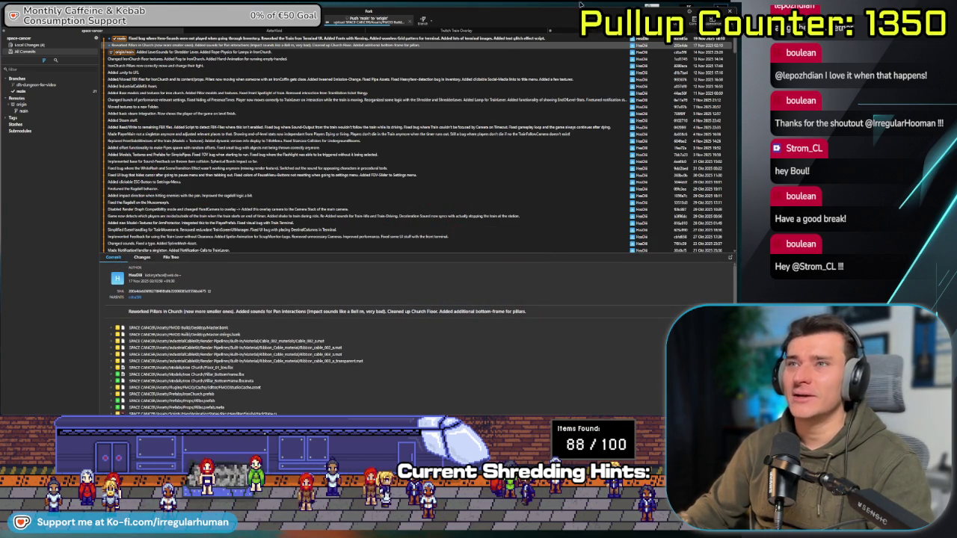
pyautogui.hotkey('alt', 'Tab')
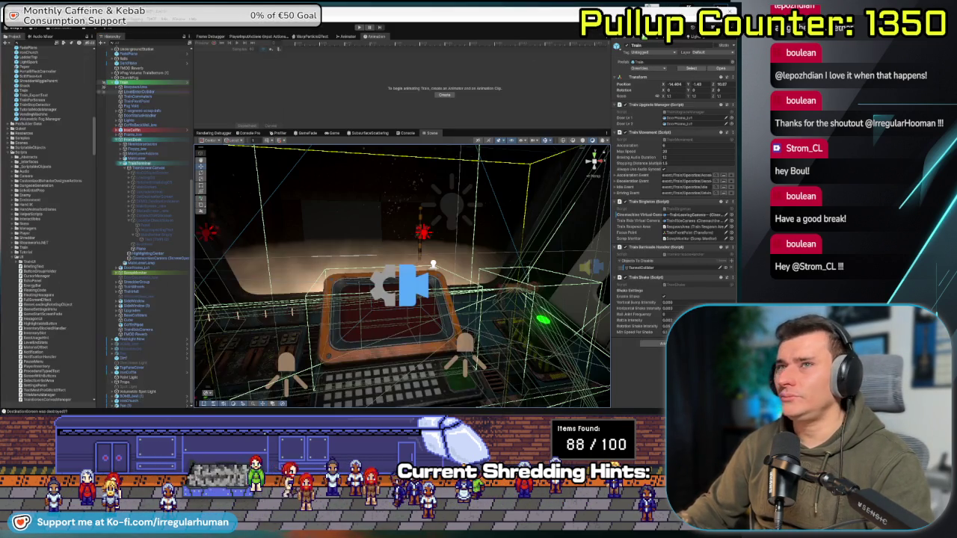
# - Frame the TrainCommentator object and move the Scene view to the cab's console
pyautogui.moveTo(325, 205); pyautogui.dragTo(406, 247)
pyautogui.doubleClick(140, 98)
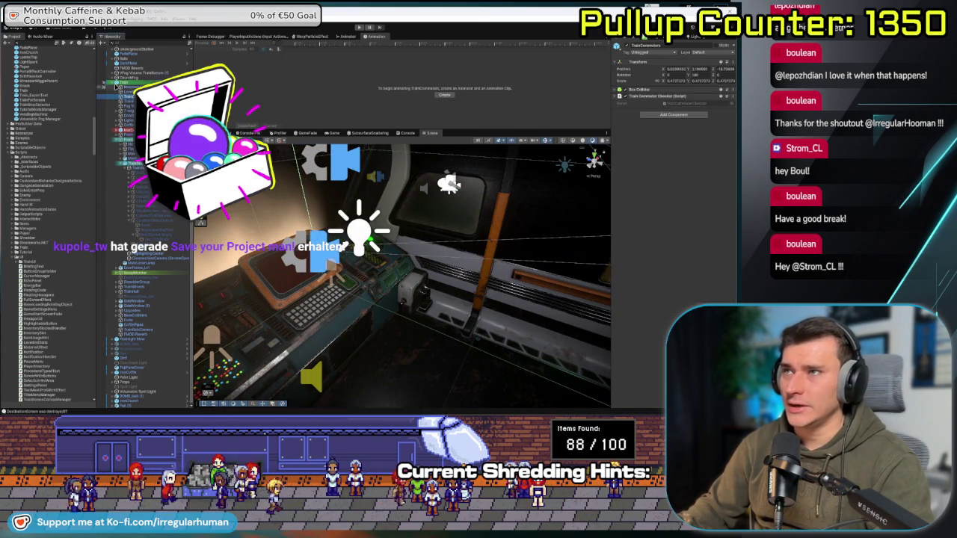
pyautogui.click(112, 83)
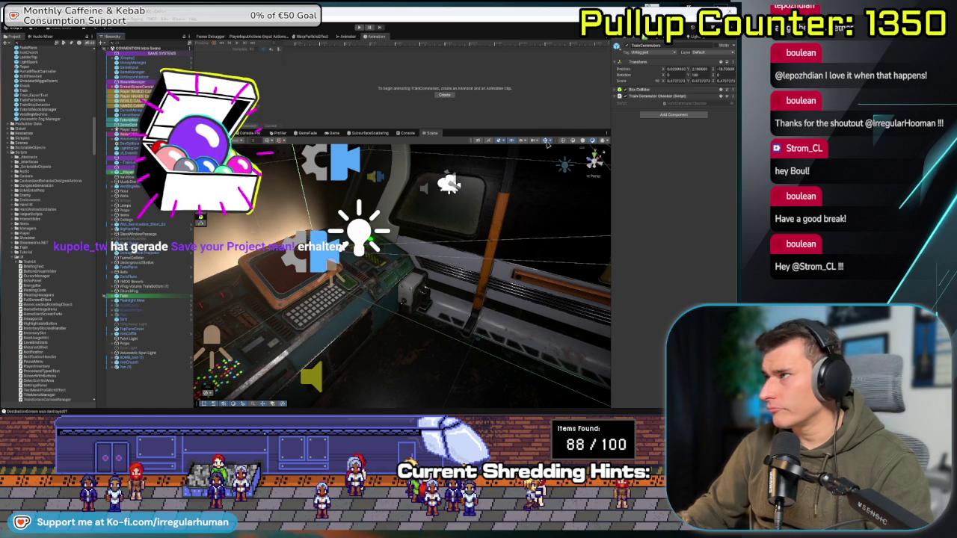
pyautogui.press('f')
pyautogui.moveTo(423, 252); pyautogui.dragTo(415, 246)
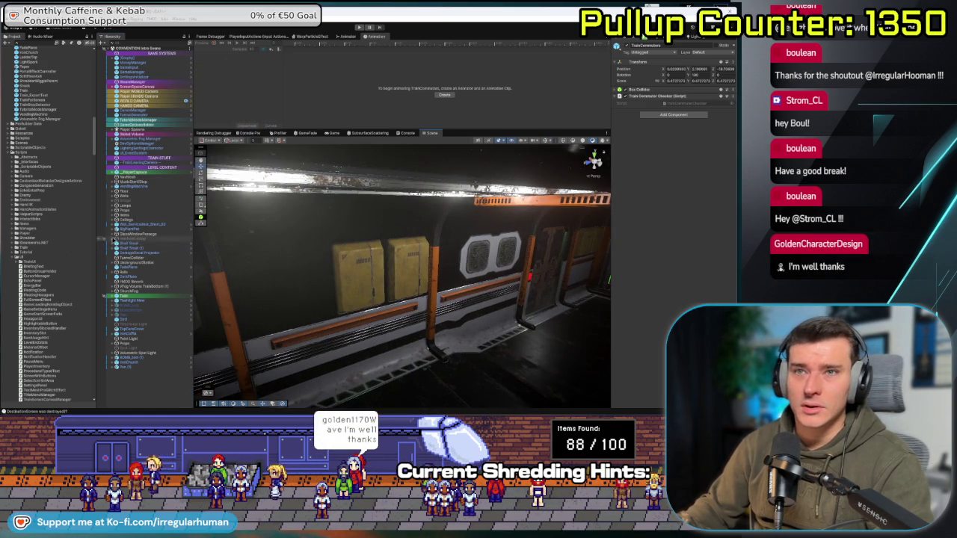
pyautogui.moveTo(397, 285)
pyautogui.mouseDown()
pyautogui.moveTo(243, 259)
pyautogui.moveTo(232, 307)
pyautogui.moveTo(177, 280)
pyautogui.mouseUp()
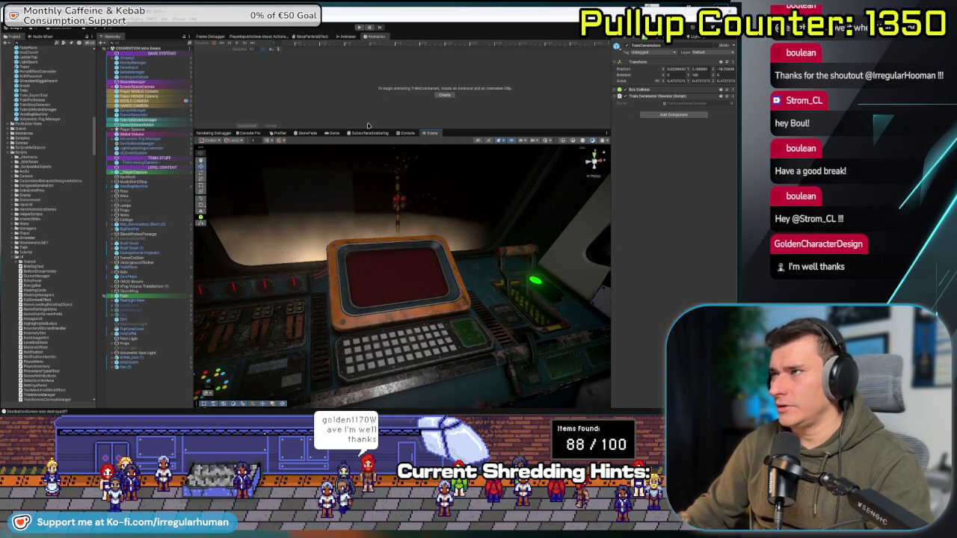
# - Playtest the scene, return to the Scene view and select LevelEnterCollider
pyautogui.click(359, 27)
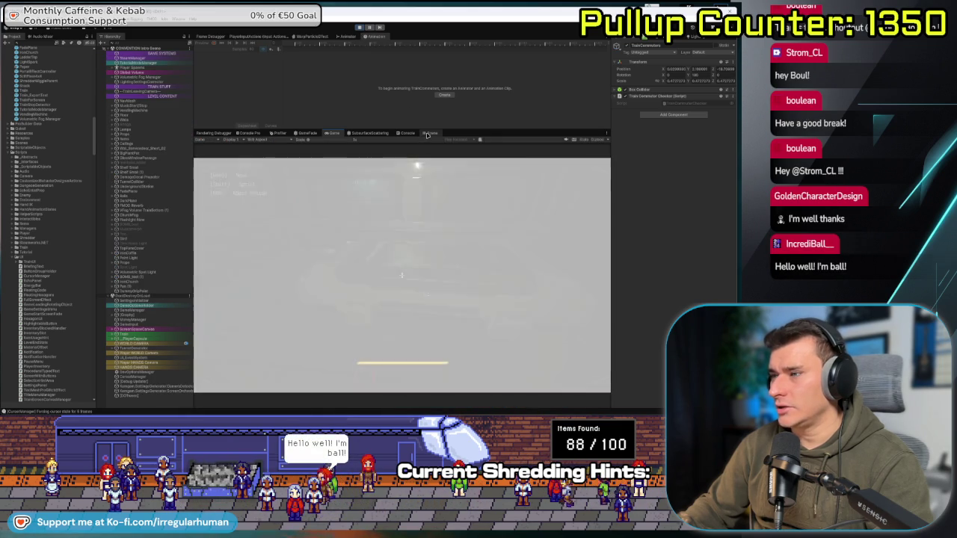
pyautogui.click(427, 134)
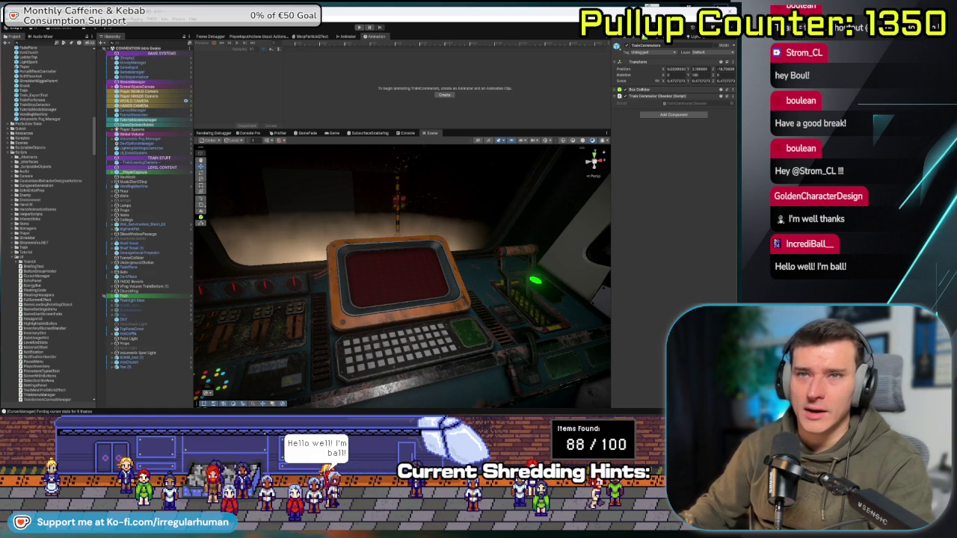
pyautogui.click(128, 301)
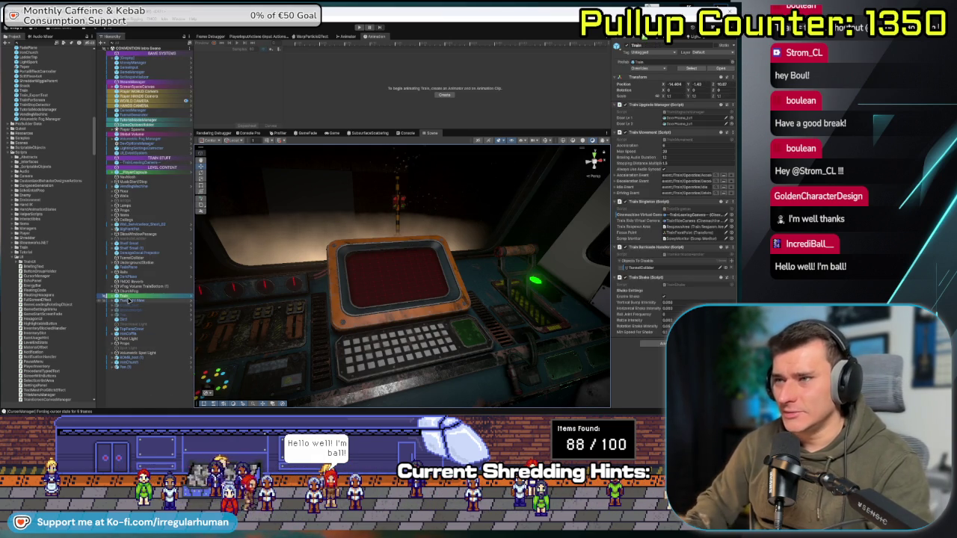
# - Delete the old MainScreen and UpgradeScreen objects from the train terminal
pyautogui.scroll(-6, 146, 255)
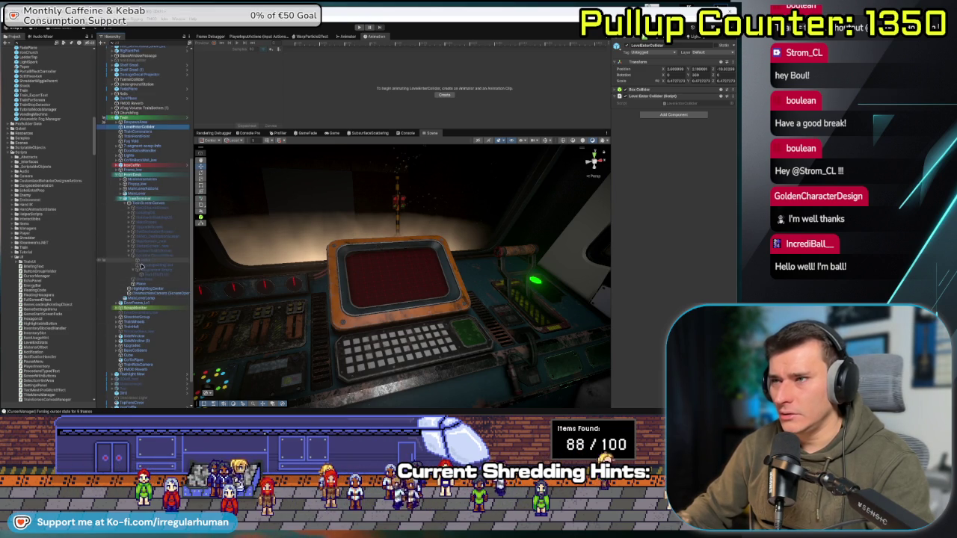
pyautogui.click(154, 243)
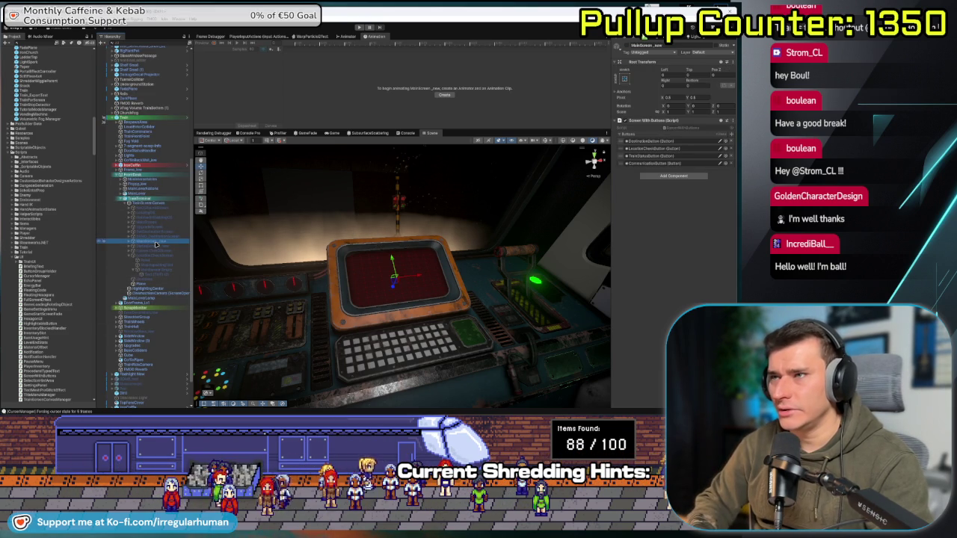
pyautogui.keyDown('ctrl'); pyautogui.click(168, 228); pyautogui.keyUp('ctrl')
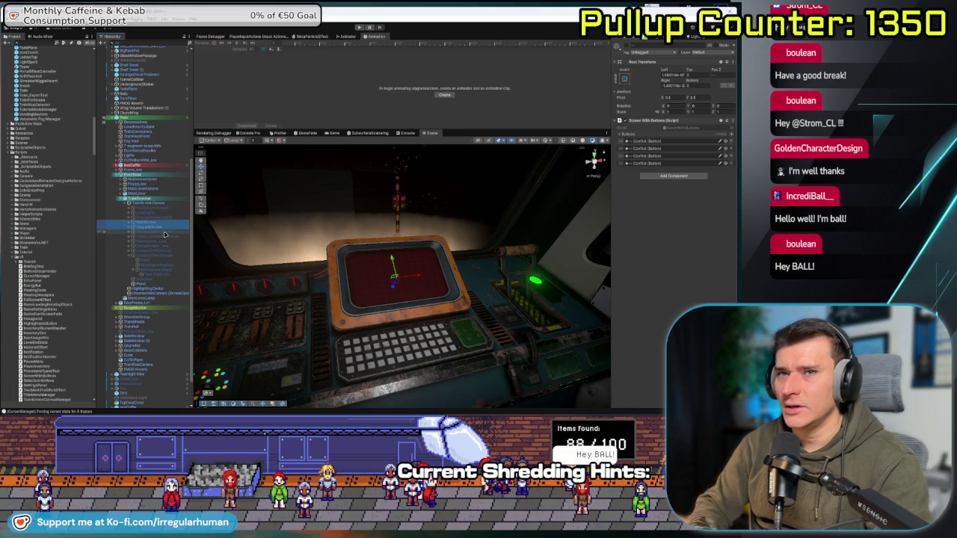
pyautogui.press('Delete')
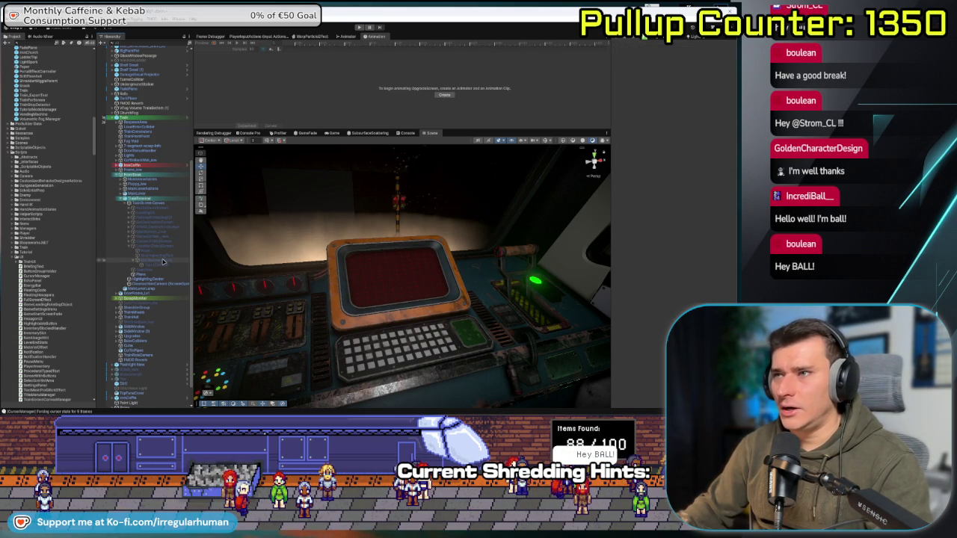
# - Enable MainScreen_new to show the TrainOS menu and frame the TerminalButton in view
pyautogui.click(171, 237)
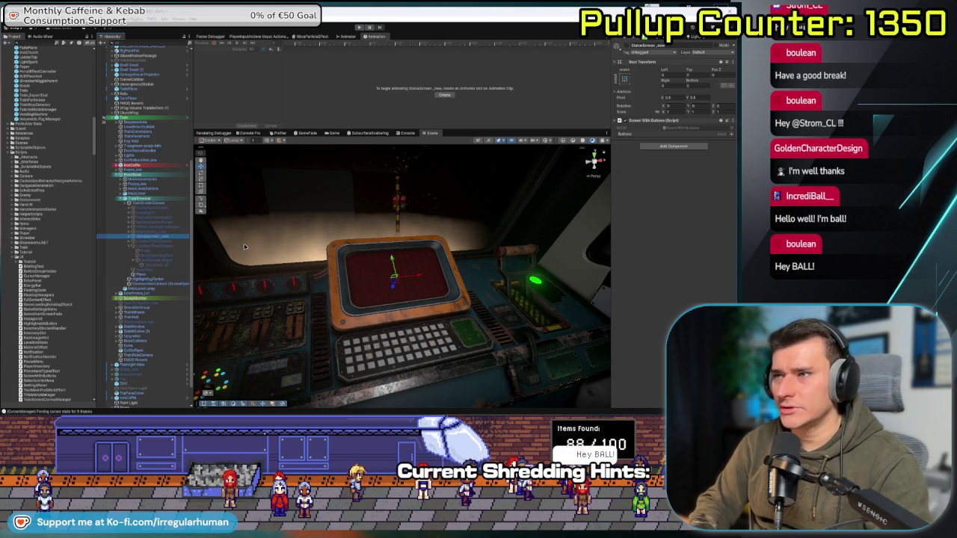
pyautogui.click(244, 247)
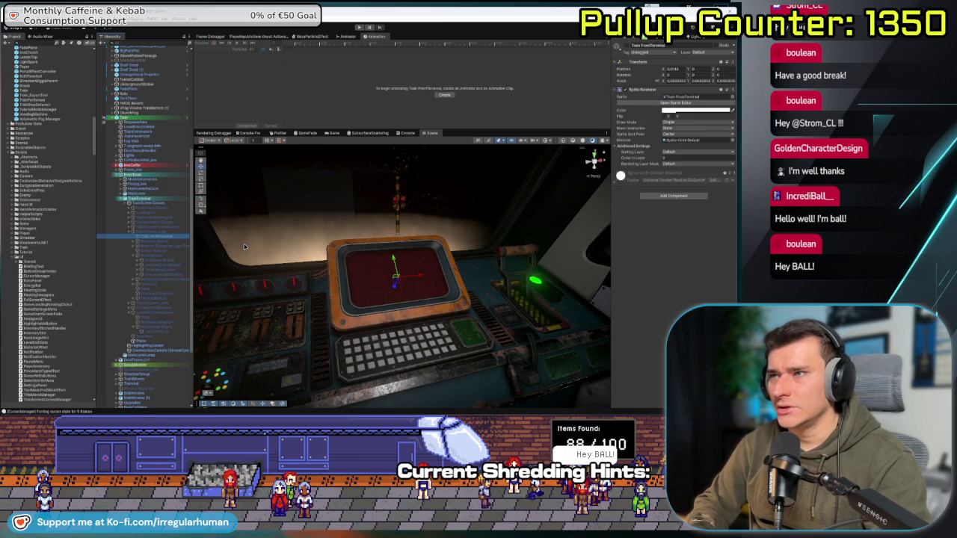
pyautogui.click(244, 247)
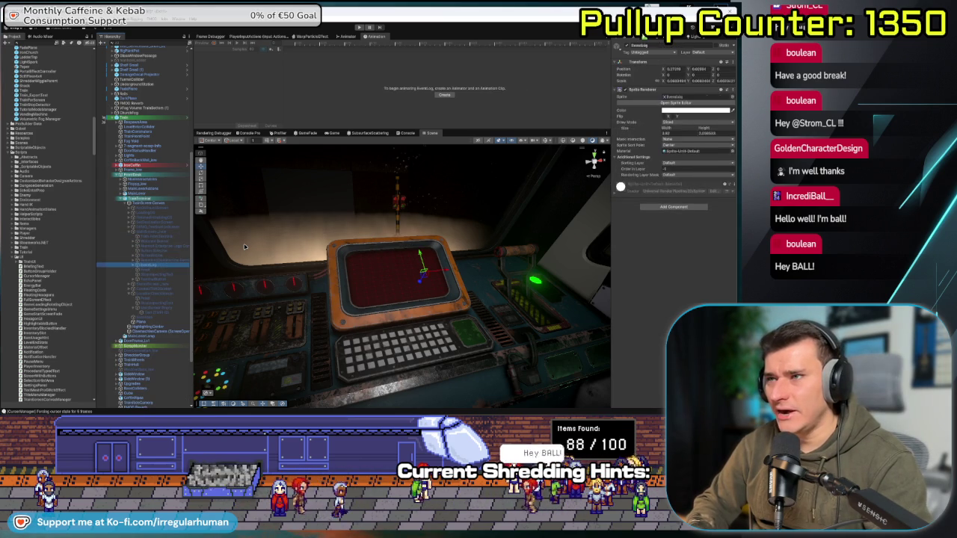
pyautogui.click(244, 247)
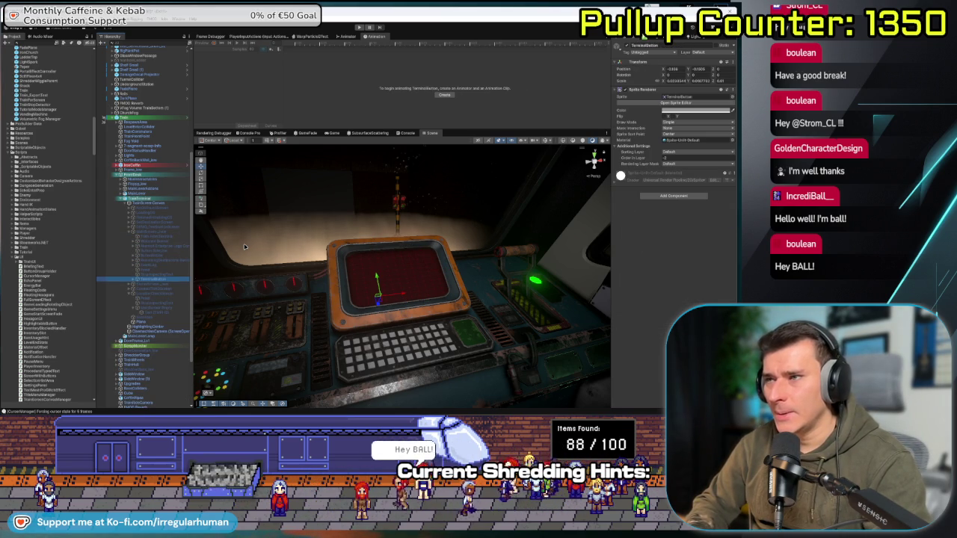
pyautogui.click(244, 247)
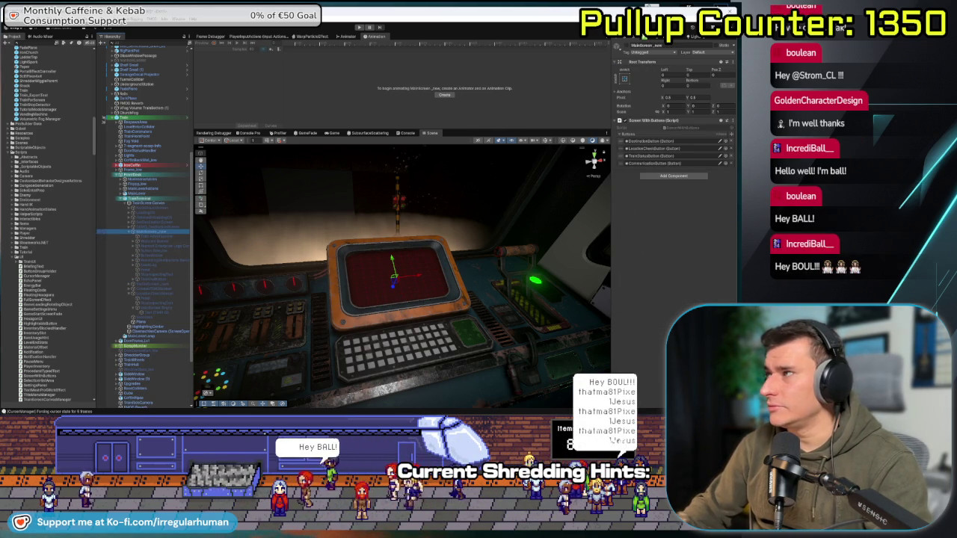
pyautogui.click(617, 46)
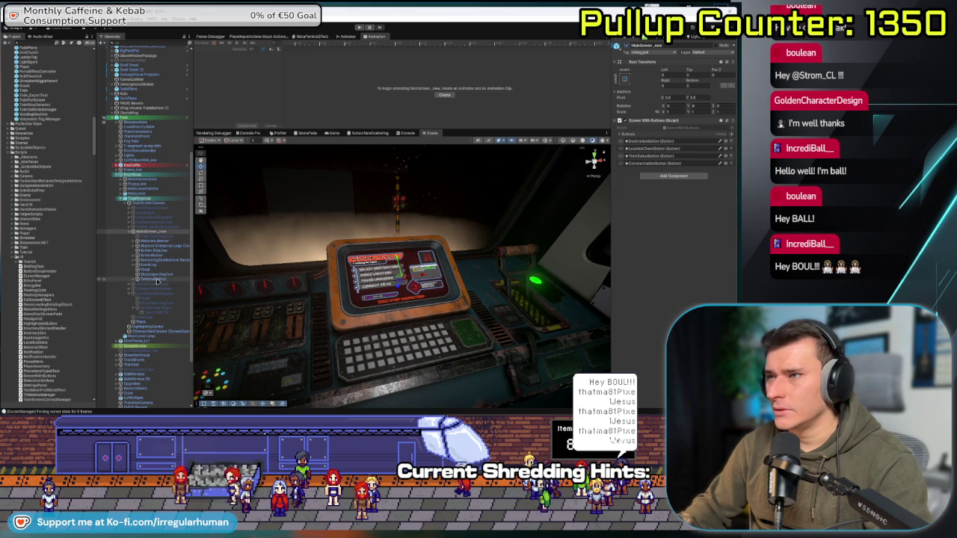
pyautogui.click(160, 279)
pyautogui.press('f')
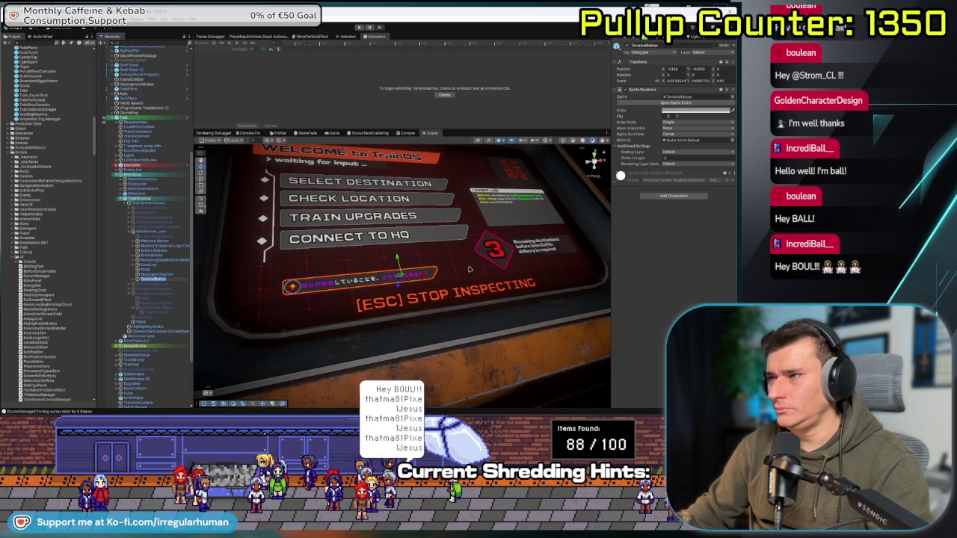
# - Zoom onto the terminal menu and expand TerminalButton to select its Button Diamond child
pyautogui.scroll(2, 447, 278)
pyautogui.scroll(5, 447, 279)
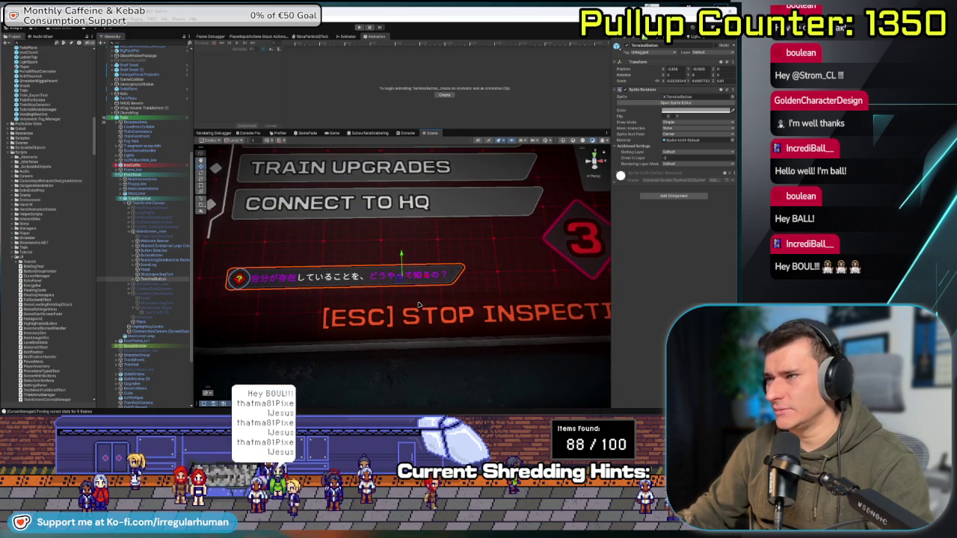
pyautogui.scroll(-2, 413, 291)
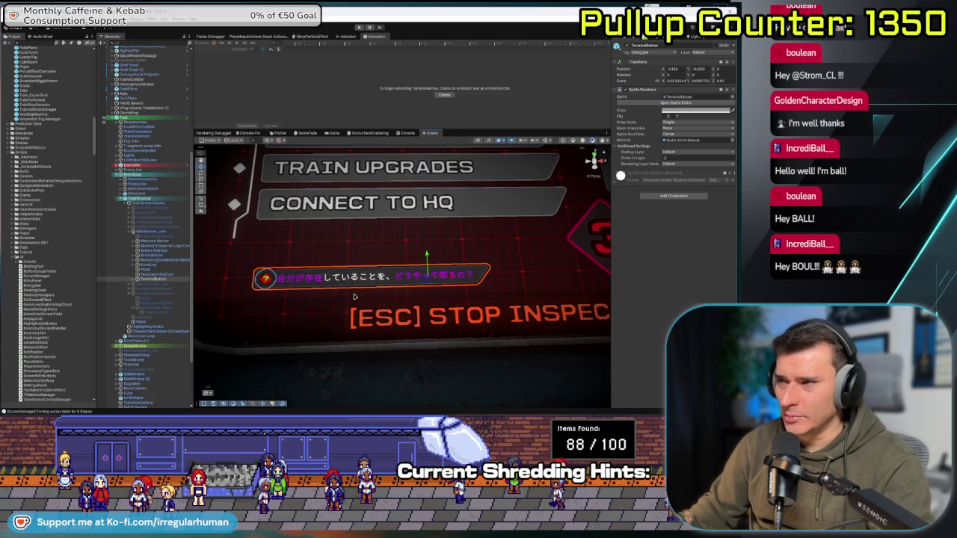
pyautogui.scroll(2, 339, 301)
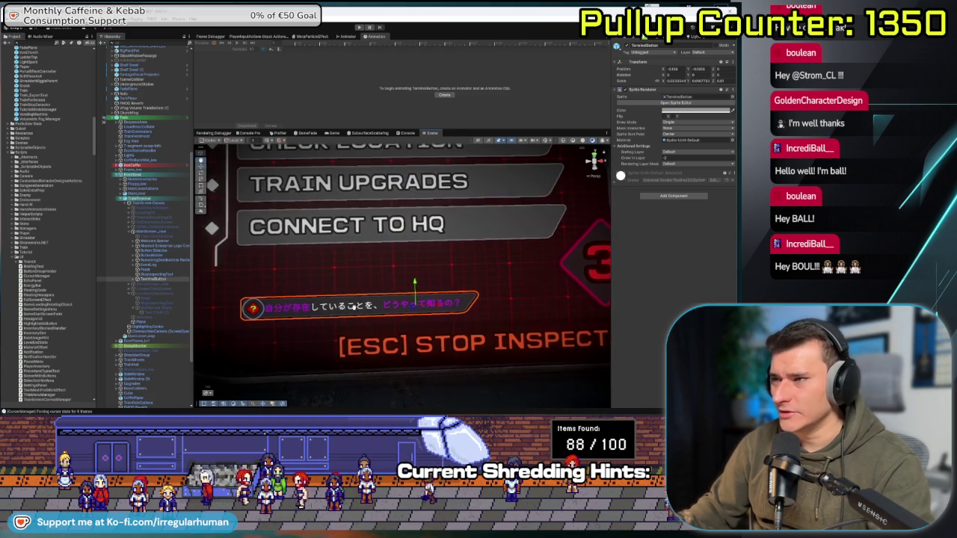
pyautogui.scroll(-2, 295, 283)
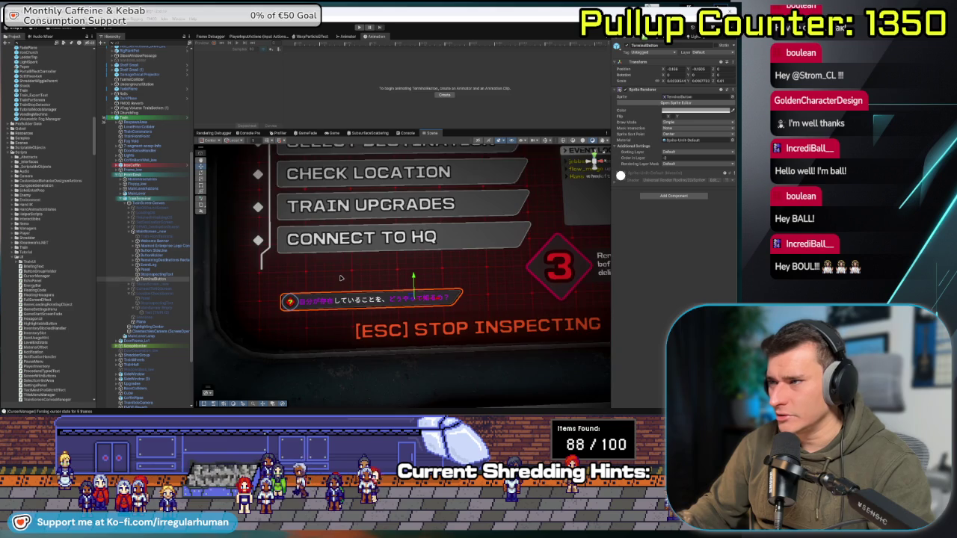
pyautogui.scroll(2, 310, 318)
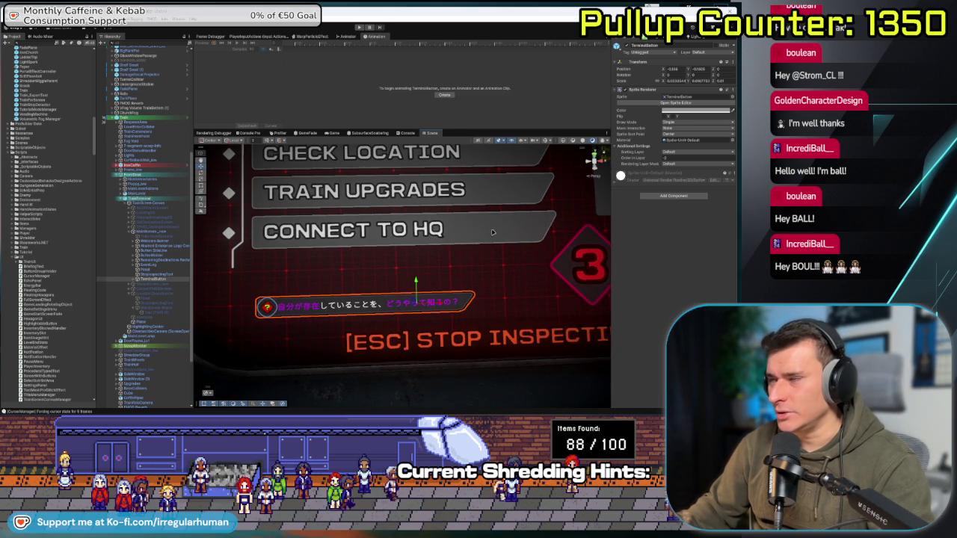
pyautogui.scroll(3, 482, 318)
pyautogui.scroll(-3, 492, 254)
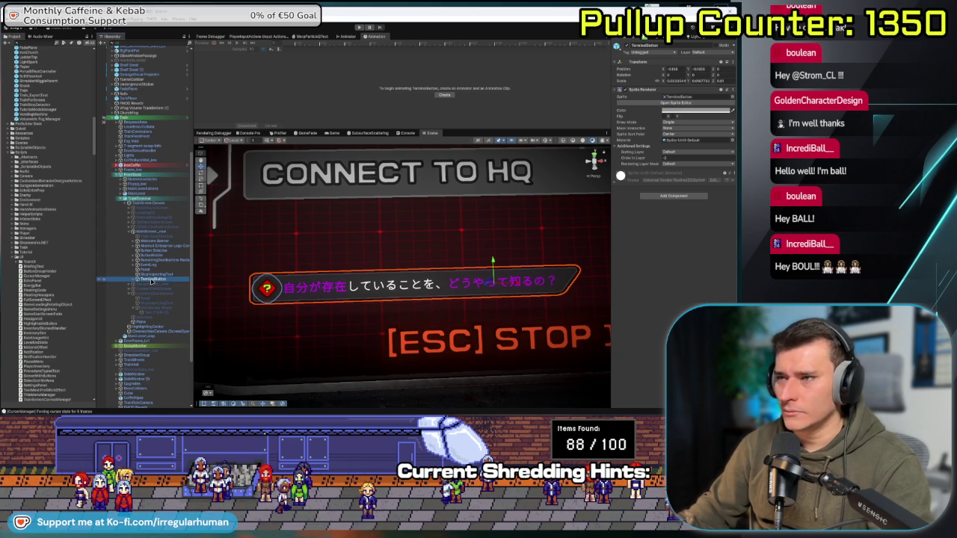
pyautogui.press('Right')
pyautogui.press('Down')
pyautogui.press('Down')
pyautogui.press('Down')
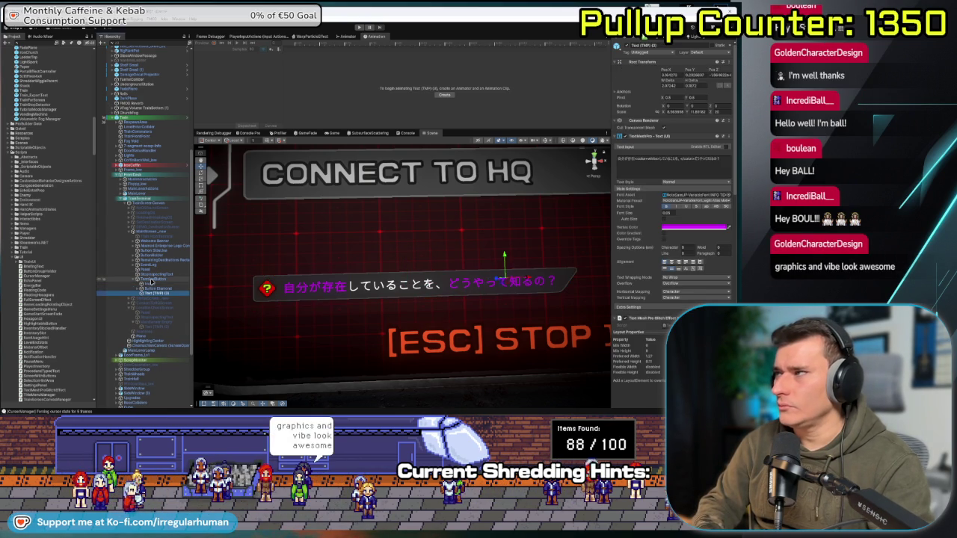
# - Remove the Text Mesh Pro Glitch Effect component from the Japanese hint text
pyautogui.scroll(-3, 658, 294)
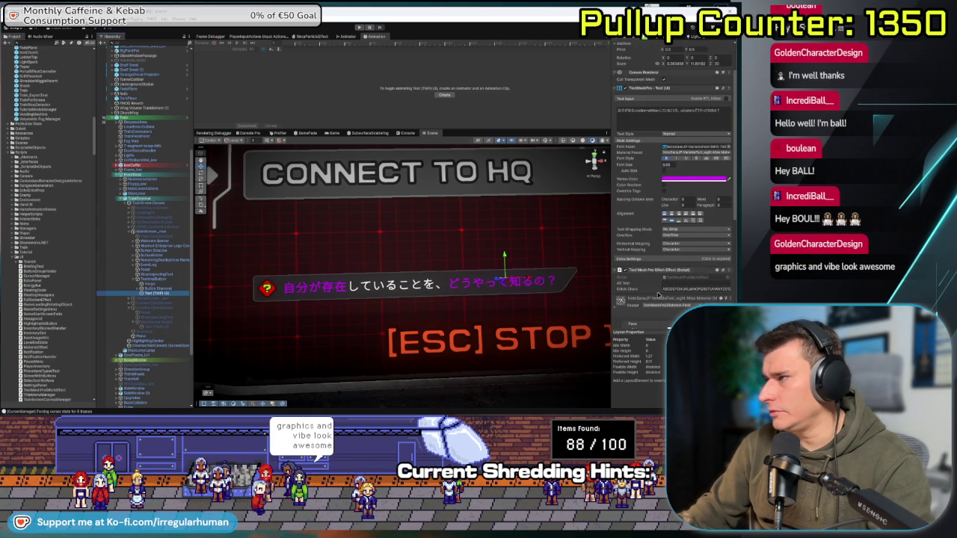
pyautogui.rightClick(656, 271)
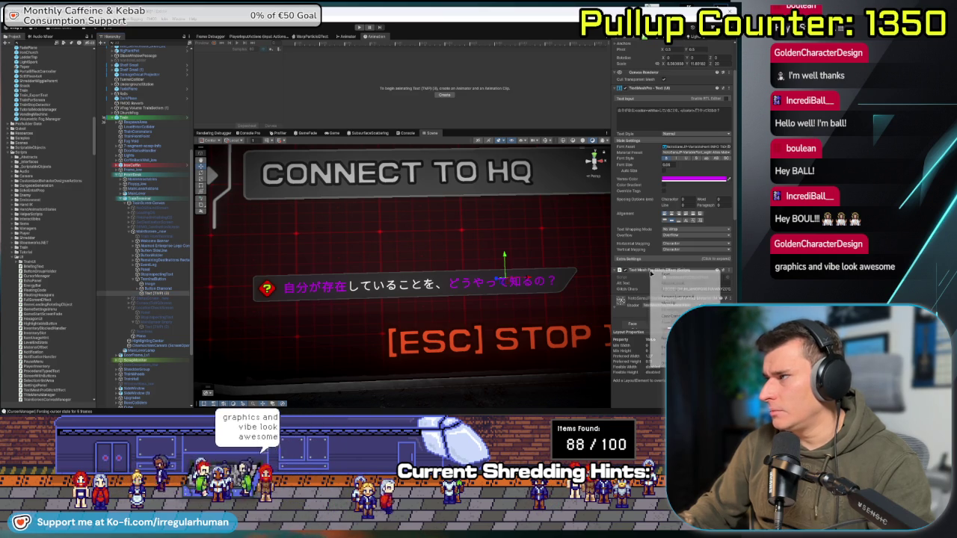
pyautogui.click(674, 297)
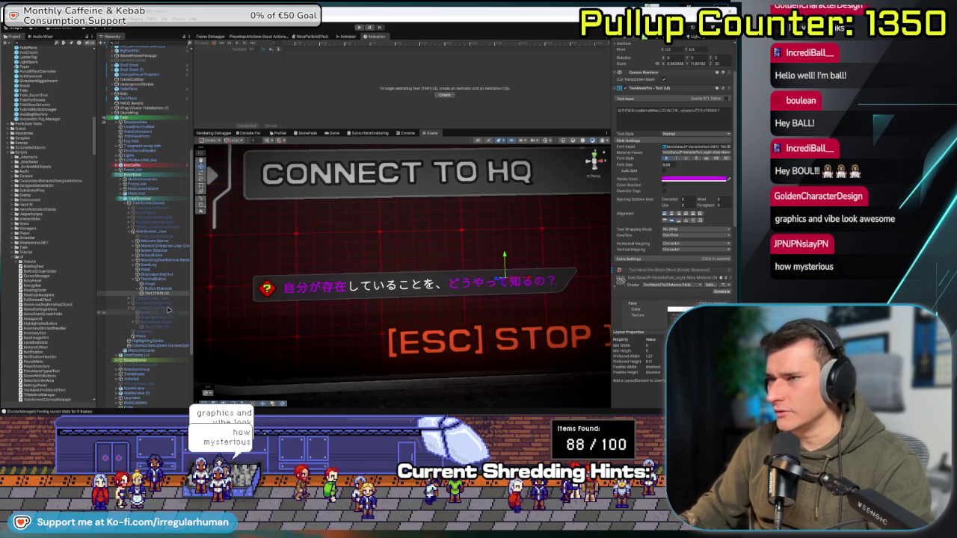
# - Deactivate MainScreen_new so the terminal screen goes blank
pyautogui.click(153, 279)
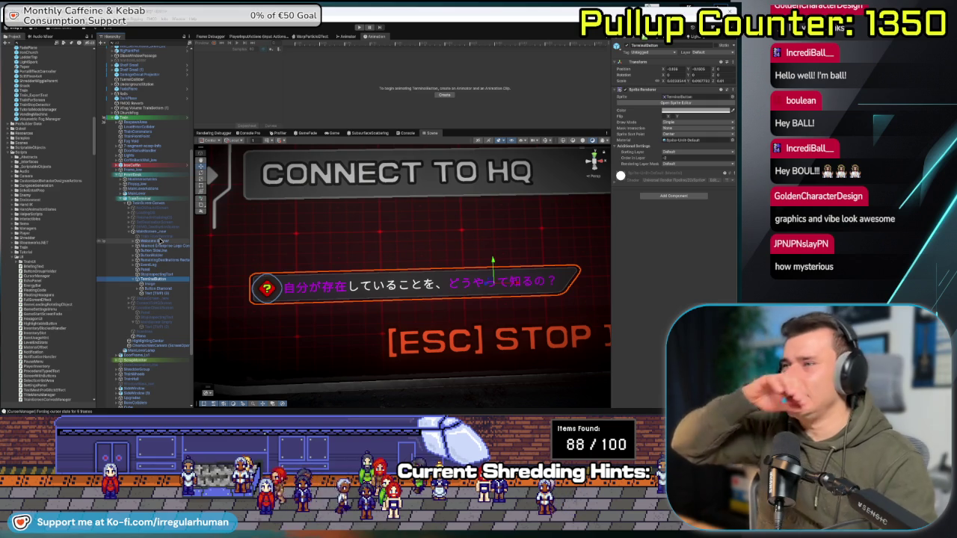
pyautogui.click(160, 279)
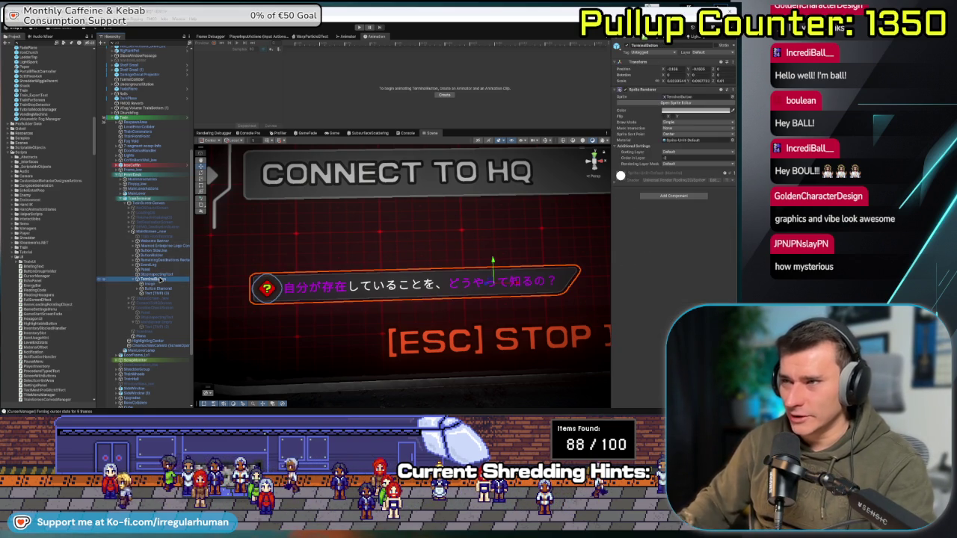
pyautogui.click(154, 231)
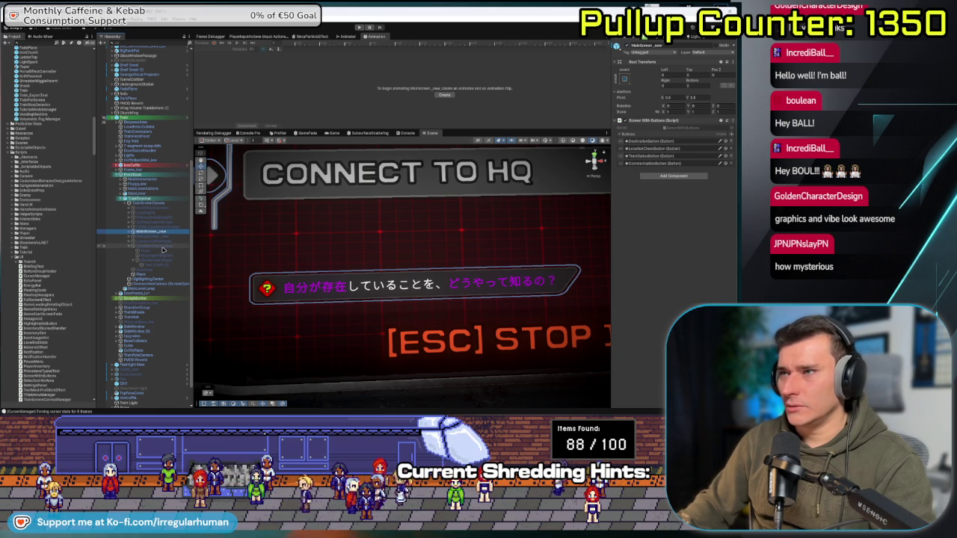
pyautogui.click(618, 46)
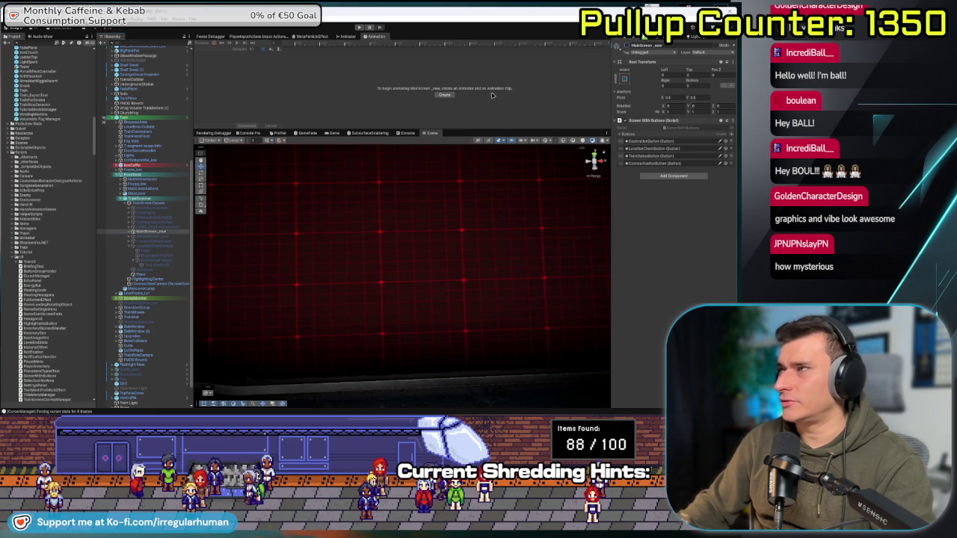
# - Activate the LocationCheckScreen (Check Location) object
pyautogui.click(173, 245)
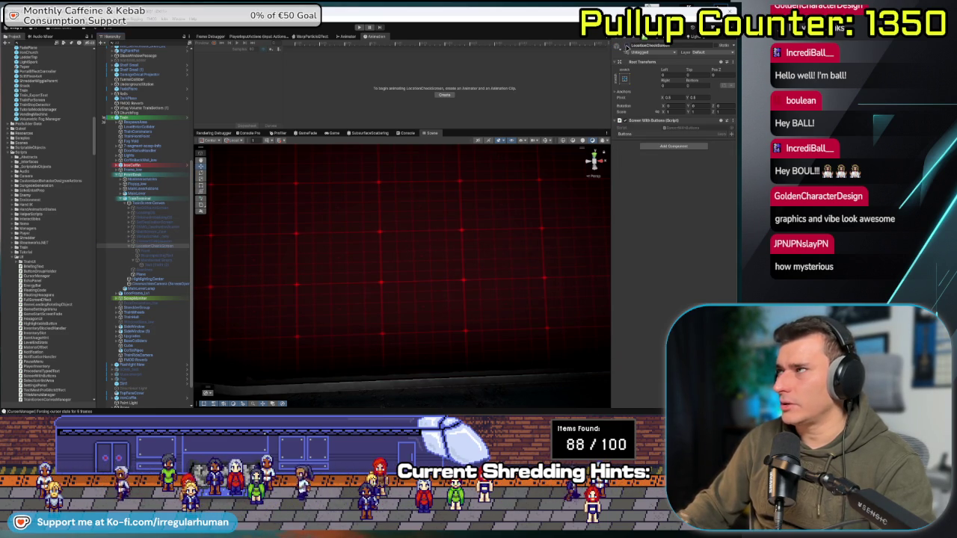
pyautogui.click(618, 46)
pyautogui.scroll(-5, 386, 278)
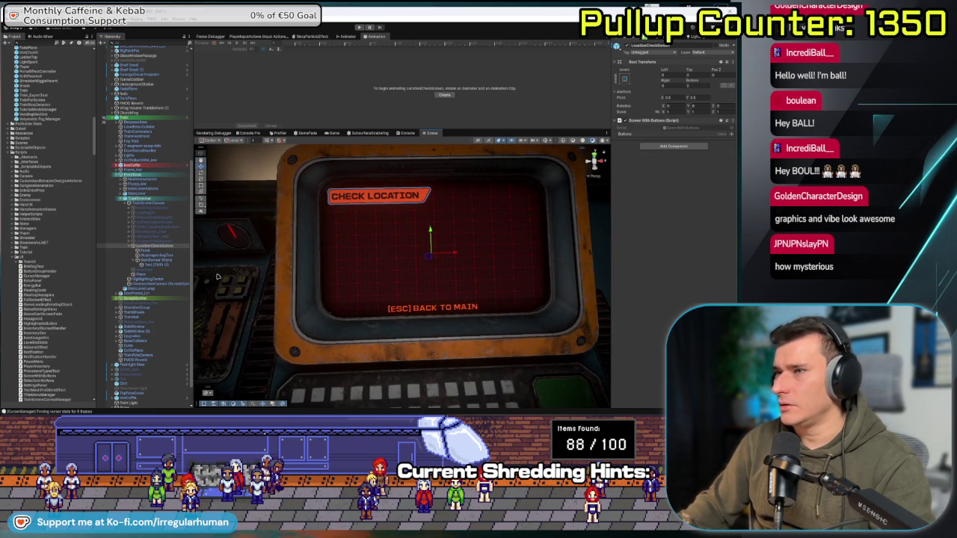
# - Re-enable MainScreen_new and expand it to show its children
pyautogui.click(156, 233)
pyautogui.click(619, 46)
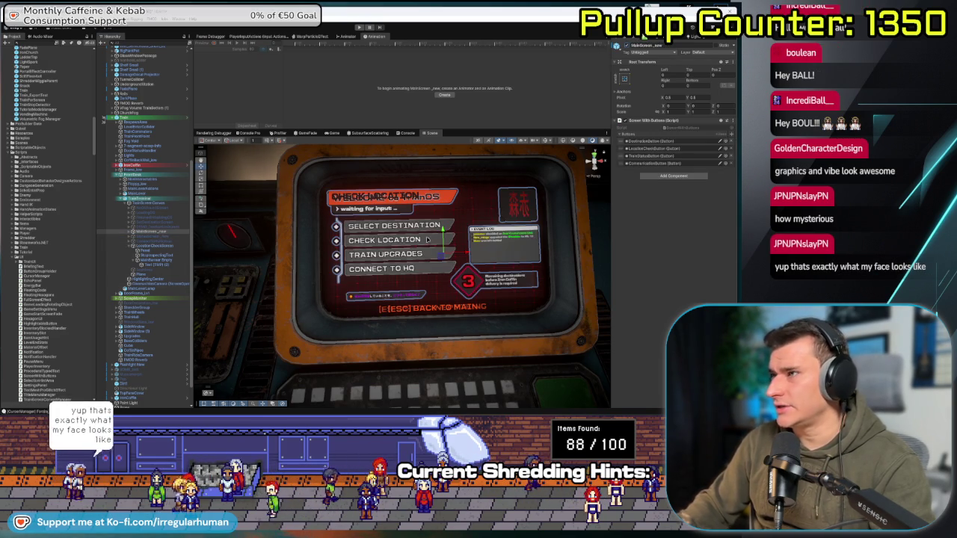
pyautogui.scroll(3, 441, 241)
pyautogui.scroll(5, 442, 241)
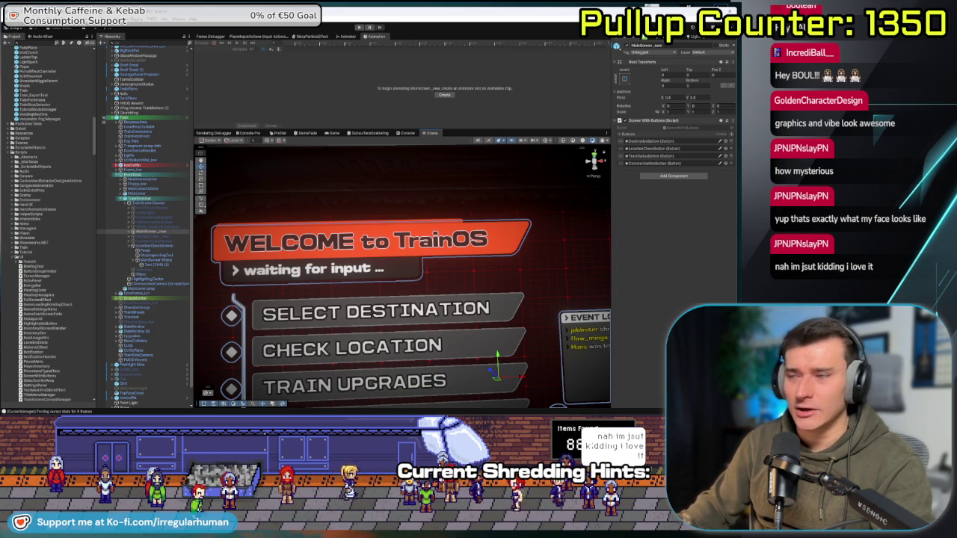
pyautogui.click(131, 233)
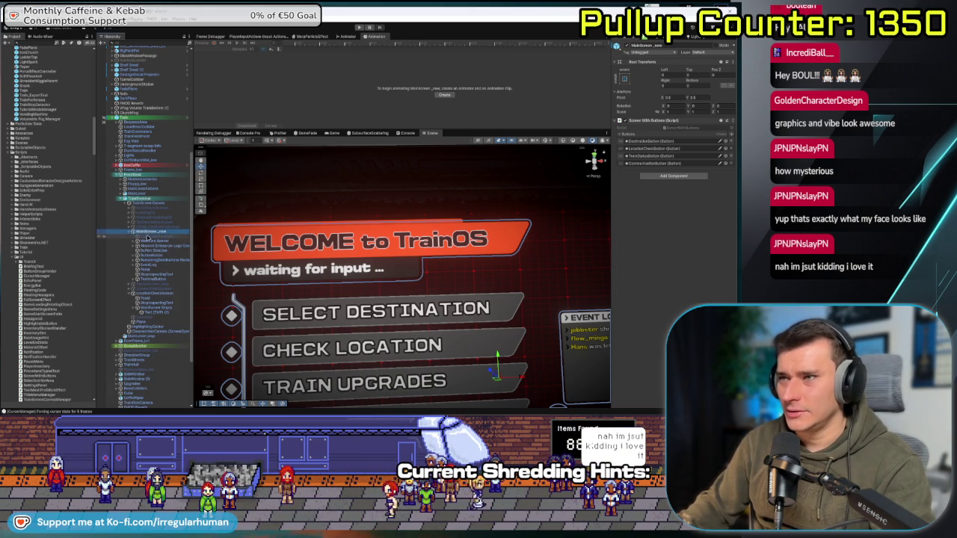
# - Browse Assets past the Animation and Fonts folders and drag the Main Banner Empty sprite into the Hierarchy
pyautogui.click(26, 257)
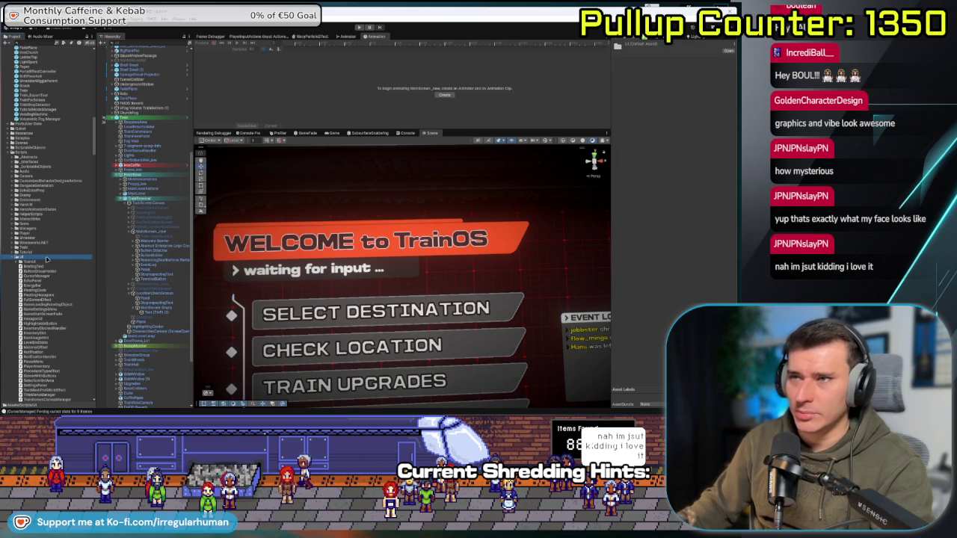
pyautogui.scroll(8, 46, 184)
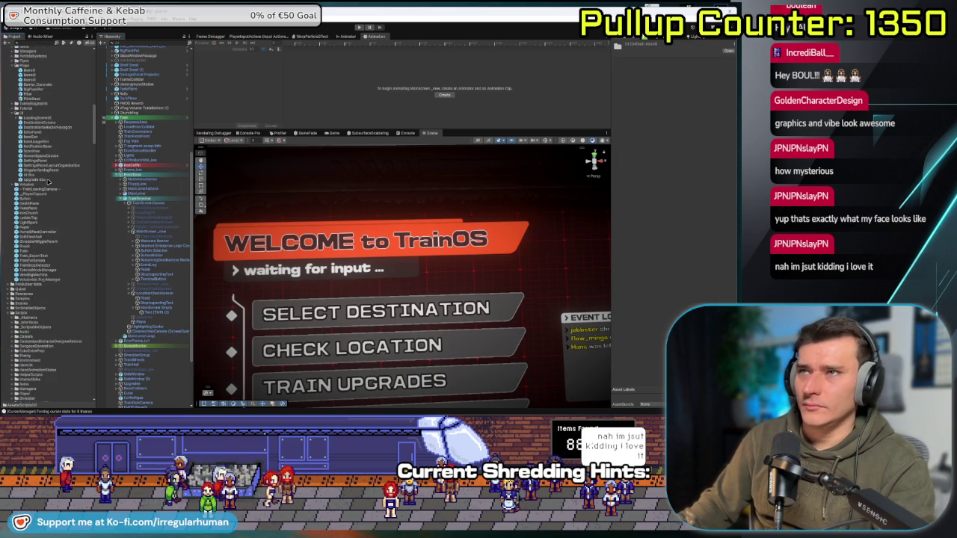
pyautogui.scroll(10, 41, 187)
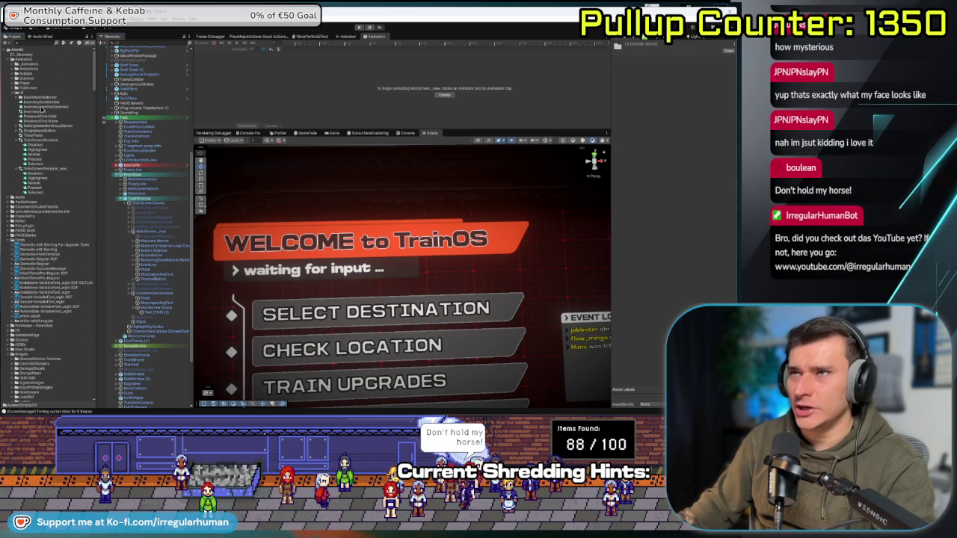
pyautogui.click(10, 57)
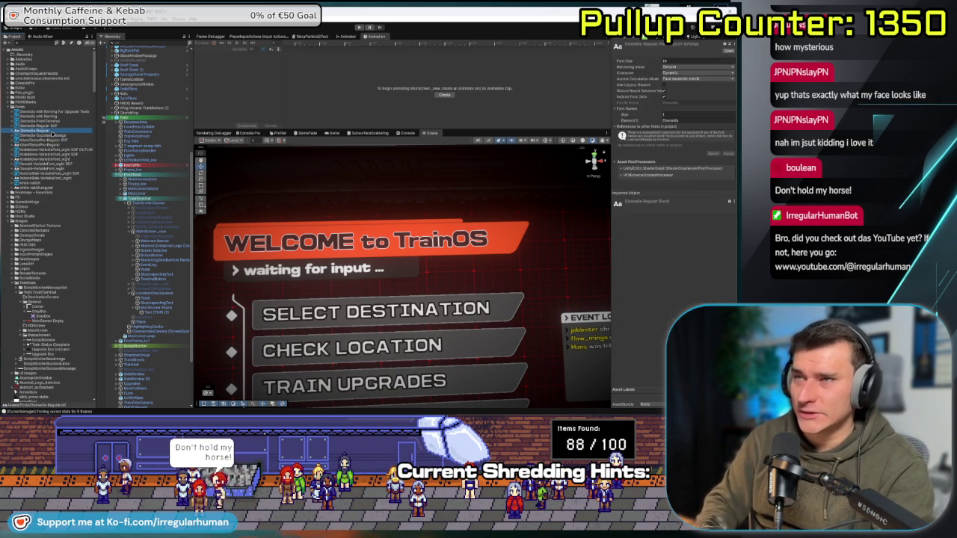
pyautogui.press('Down')
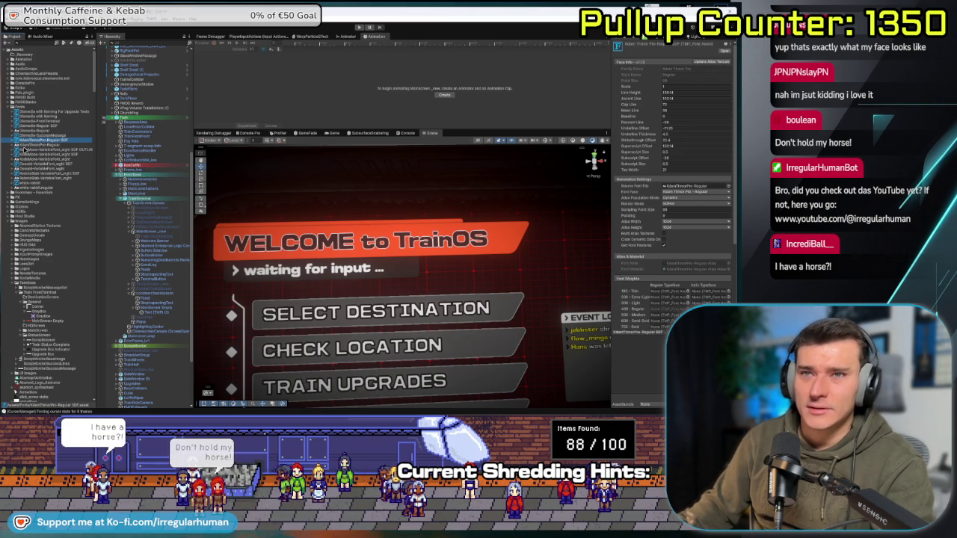
pyautogui.click(48, 146)
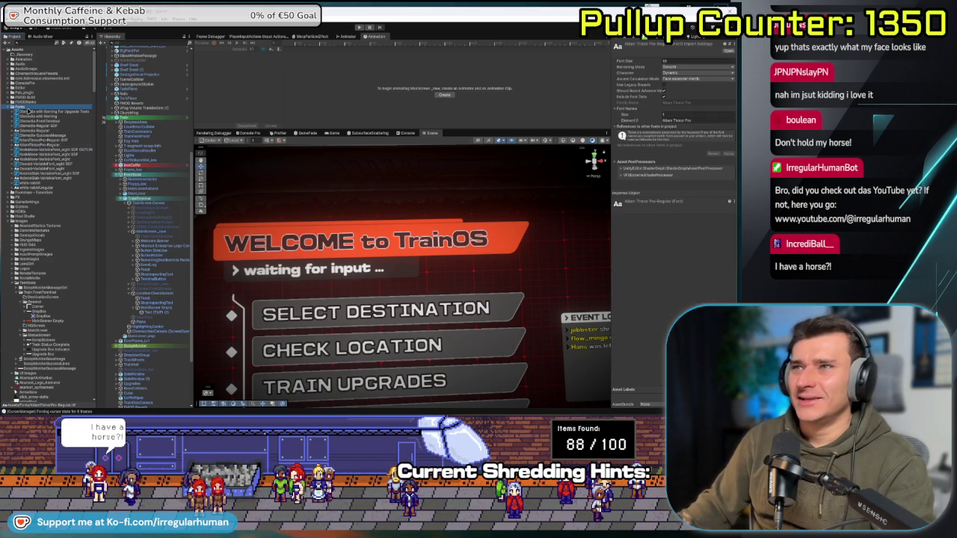
pyautogui.press('Left')
pyautogui.press('Left')
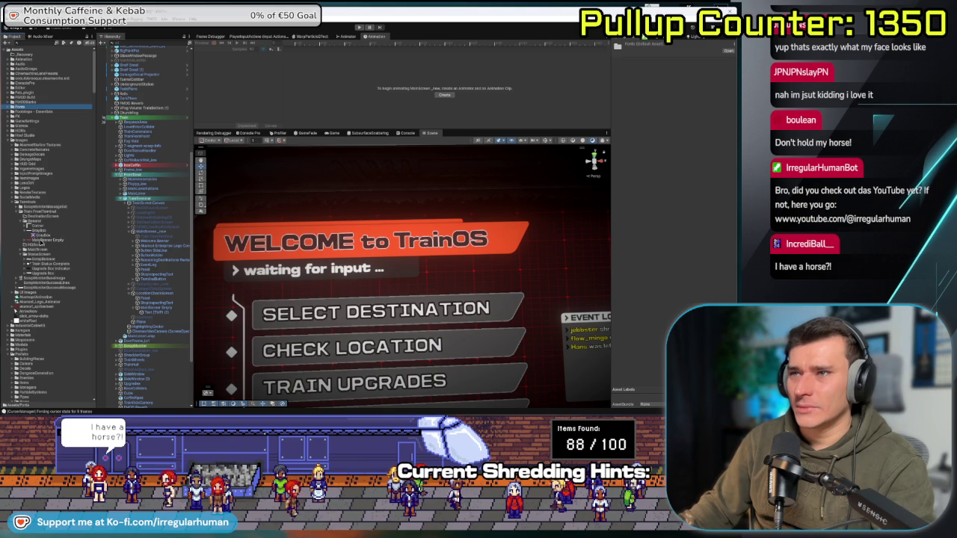
pyautogui.click(42, 240)
pyautogui.moveTo(42, 240); pyautogui.dragTo(158, 234)
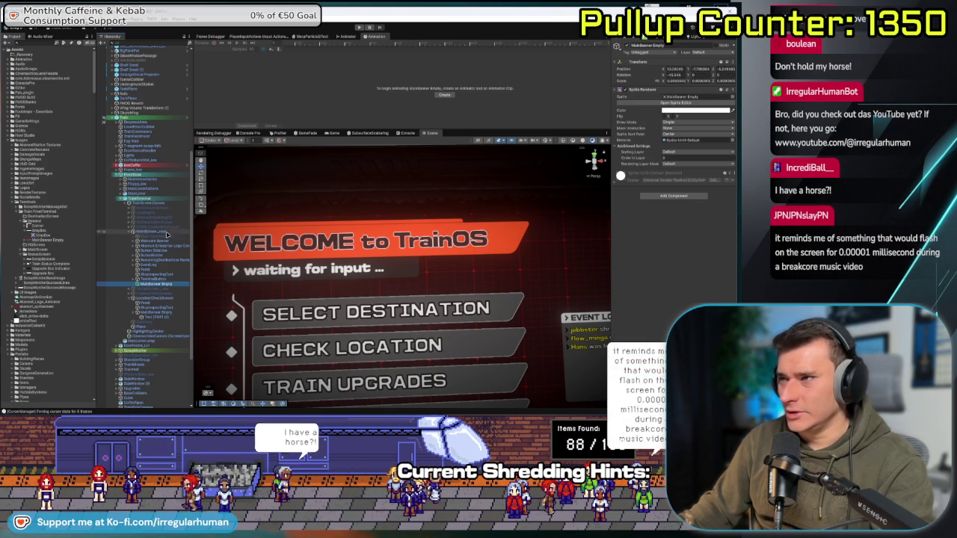
# - Delete the newly added Main Banner Empty object from the Hierarchy
pyautogui.scroll(-5, 382, 273)
pyautogui.scroll(-2, 382, 272)
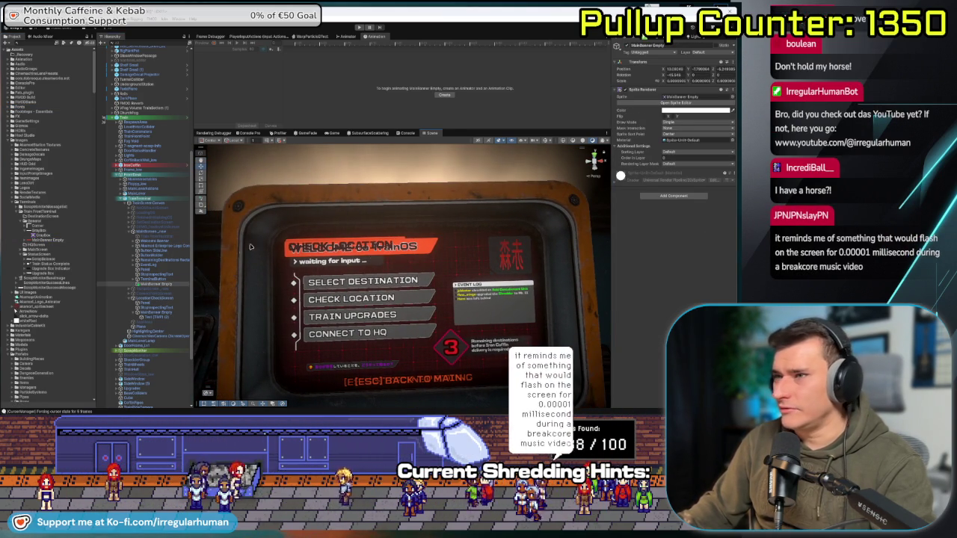
pyautogui.click(169, 285)
pyautogui.press('Delete')
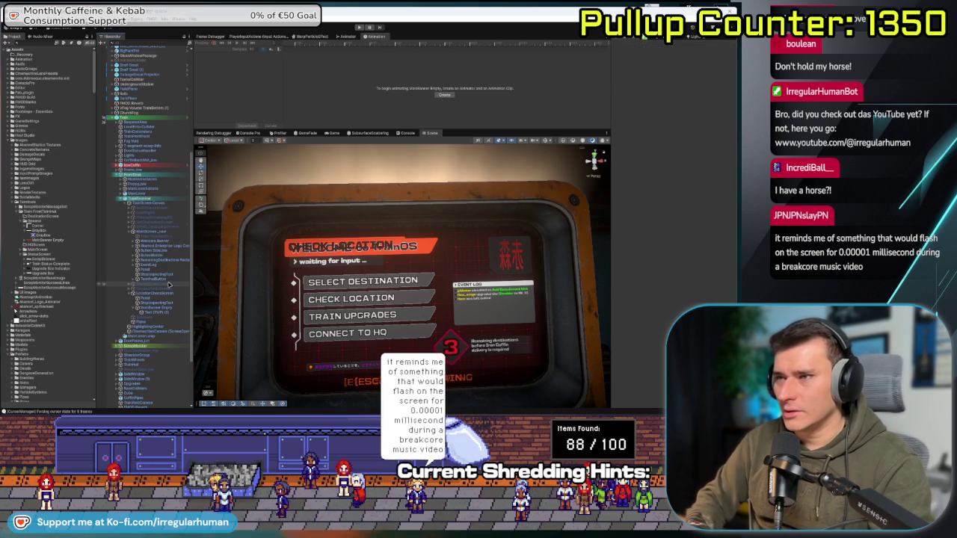
# - Nest the MainScreen Empty object under the main screen object
pyautogui.scroll(-3, 169, 285)
pyautogui.click(169, 285)
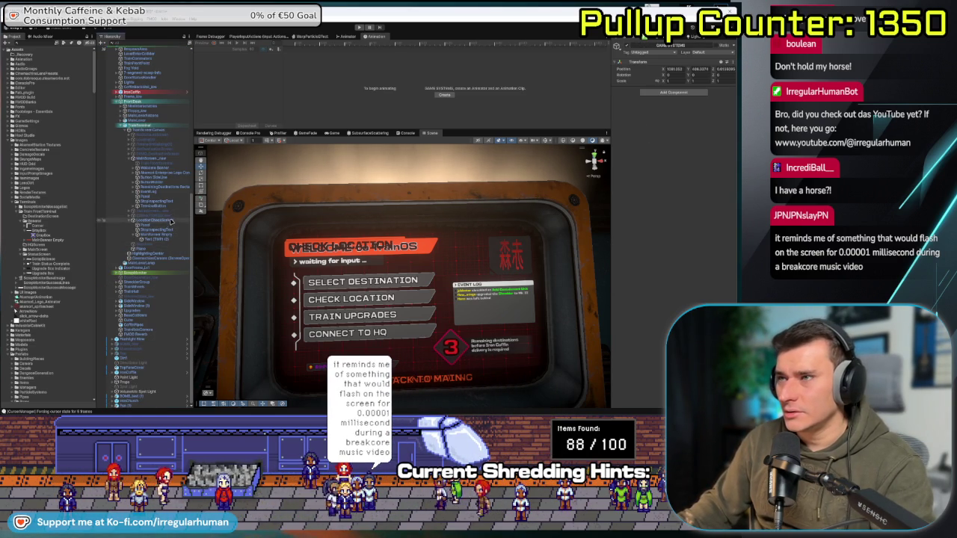
pyautogui.scroll(3, 174, 233)
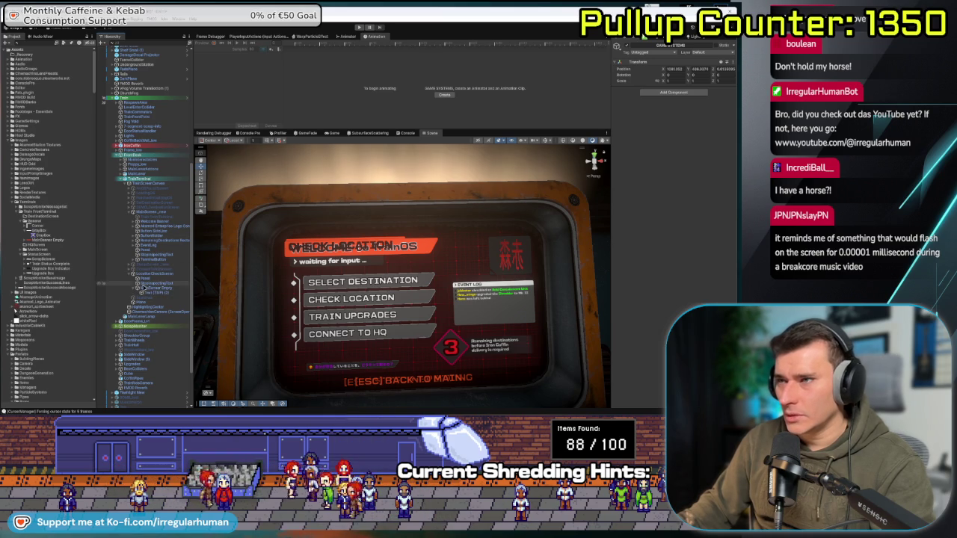
pyautogui.click(149, 288)
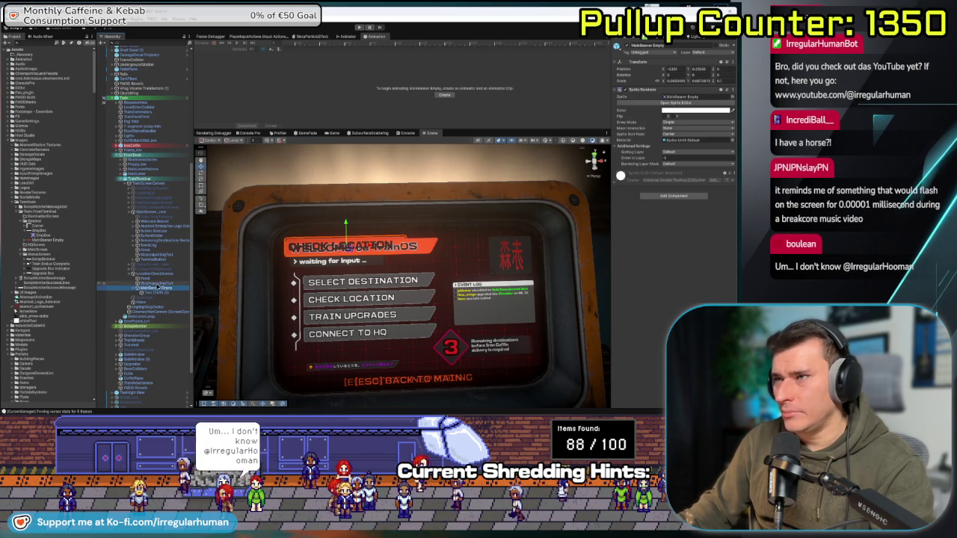
pyautogui.moveTo(160, 218); pyautogui.dragTo(166, 217)
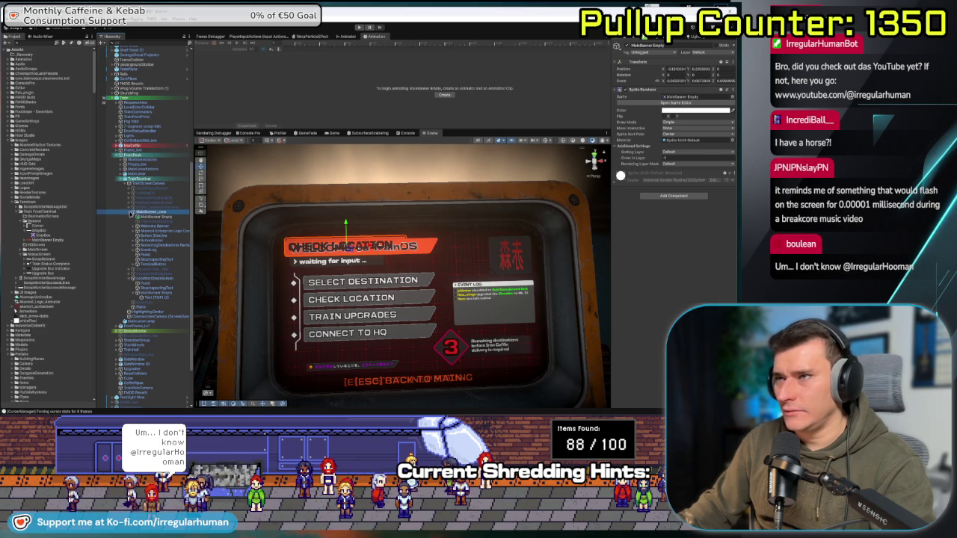
# - Inspect MainScreen_new's Welcome Banner, logo container, button side line, panel and vertical layout objects
pyautogui.click(405, 164)
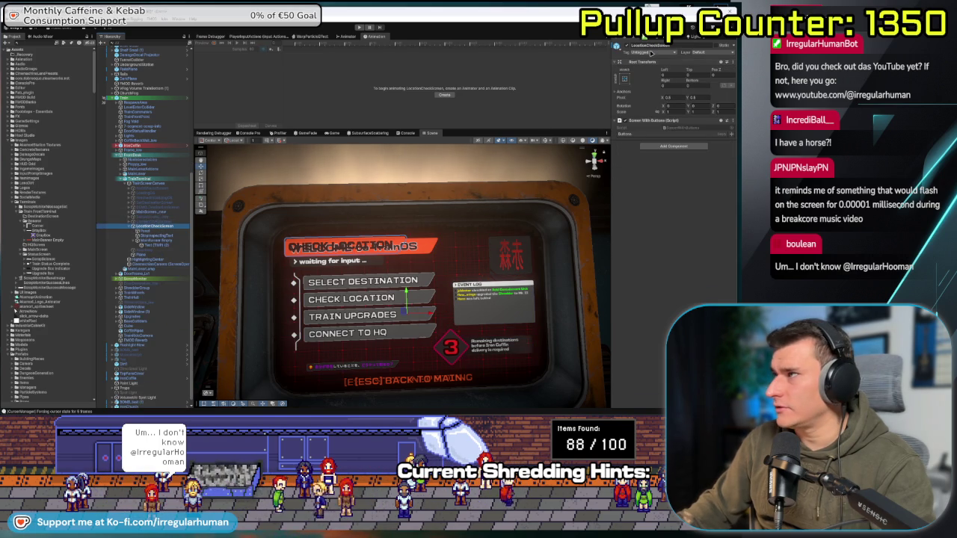
pyautogui.click(153, 212)
pyautogui.scroll(1, 169, 231)
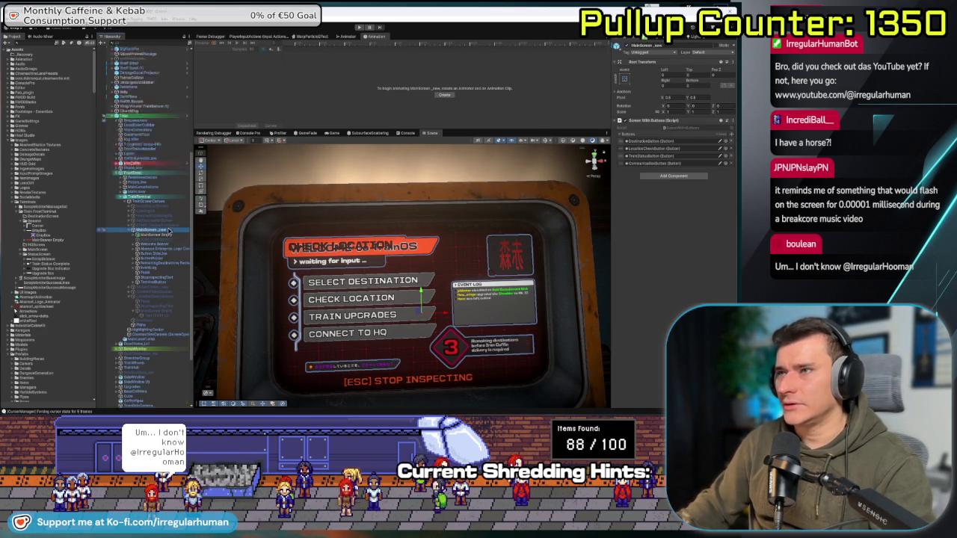
pyautogui.scroll(-1, 169, 230)
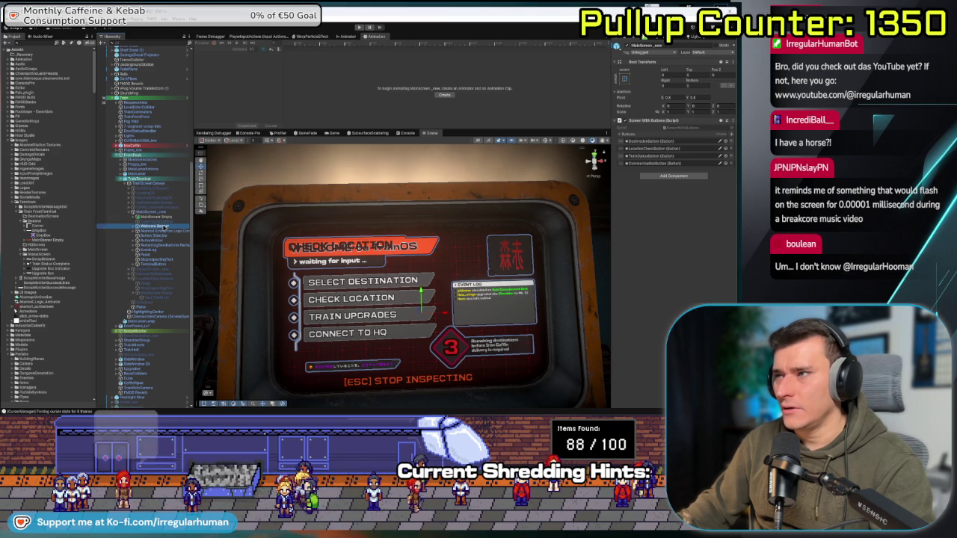
pyautogui.click(162, 227)
pyautogui.click(163, 231)
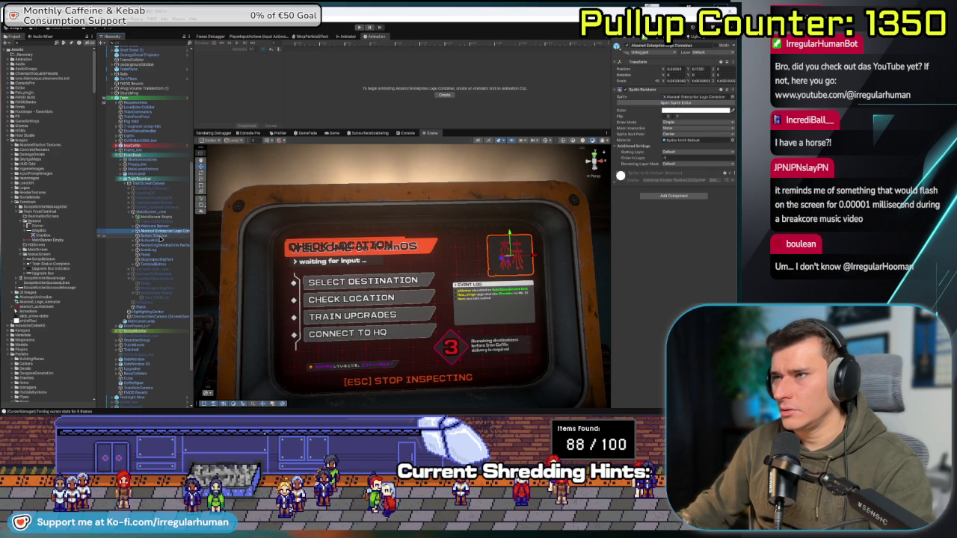
pyautogui.click(160, 236)
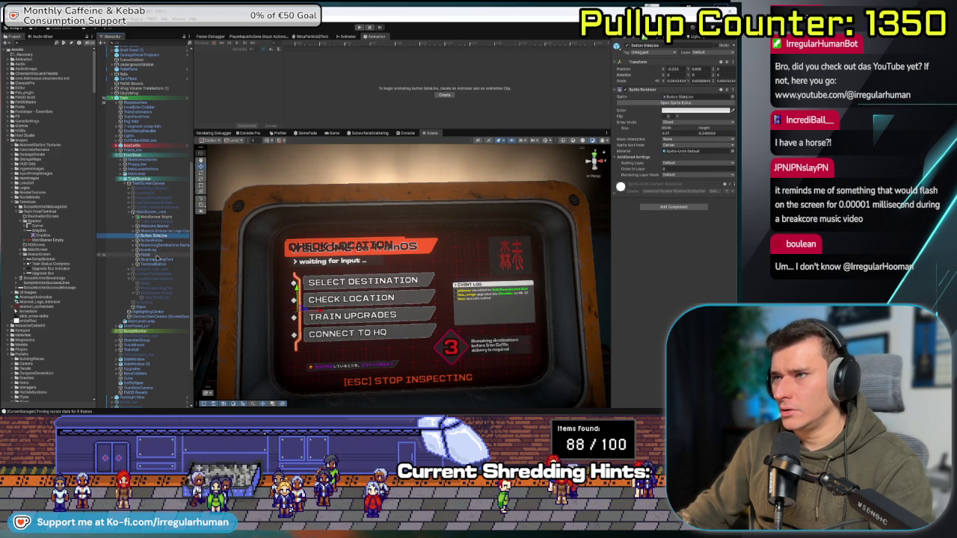
pyautogui.click(156, 256)
pyautogui.click(164, 260)
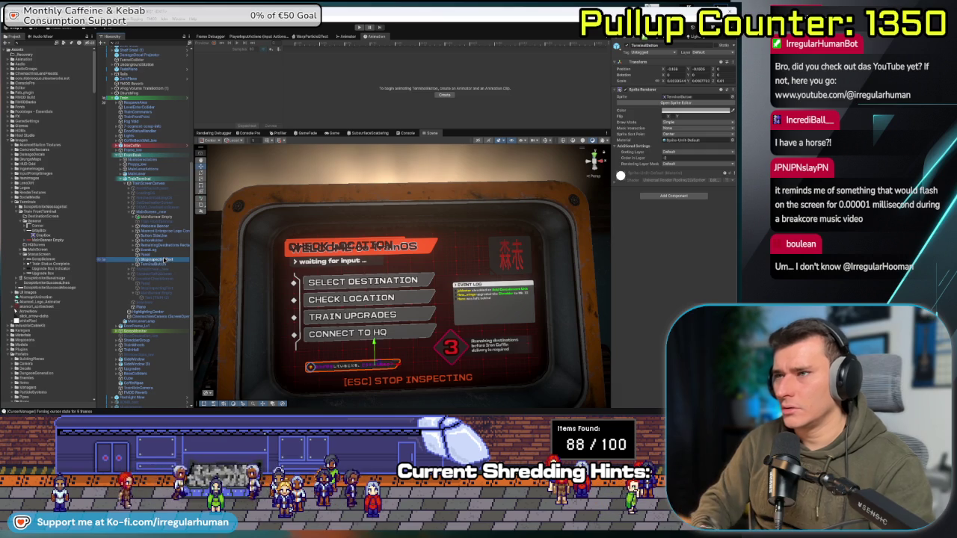
# - Expand Welcome Banner and try dragging one of its children into a new parent
pyautogui.press('Up')
pyautogui.press('Up')
pyautogui.press('Up')
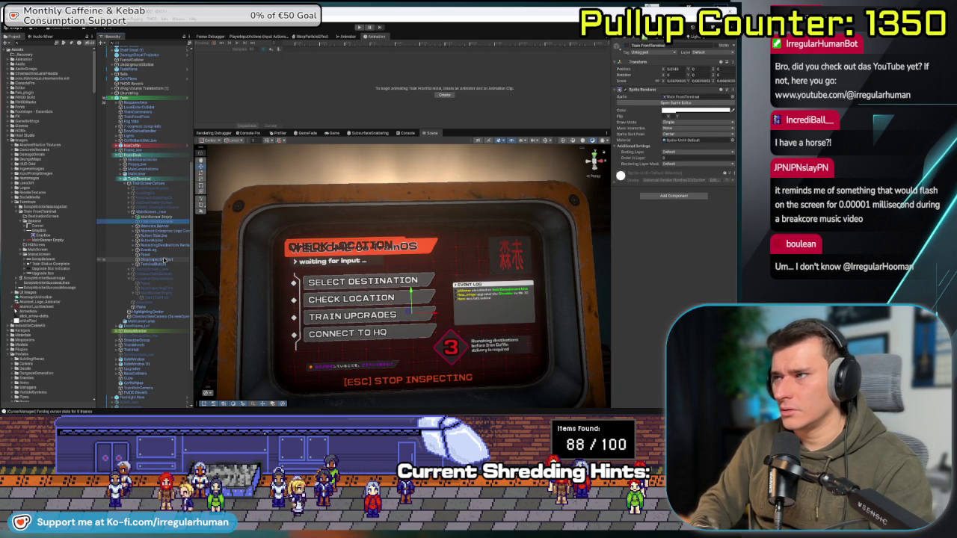
pyautogui.press('Right')
pyautogui.press('Down')
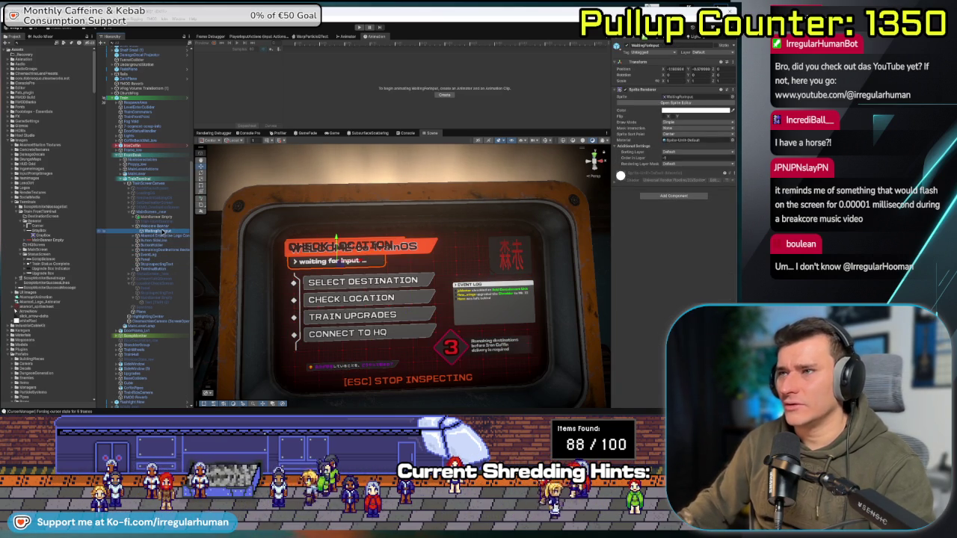
pyautogui.moveTo(161, 222); pyautogui.dragTo(185, 236)
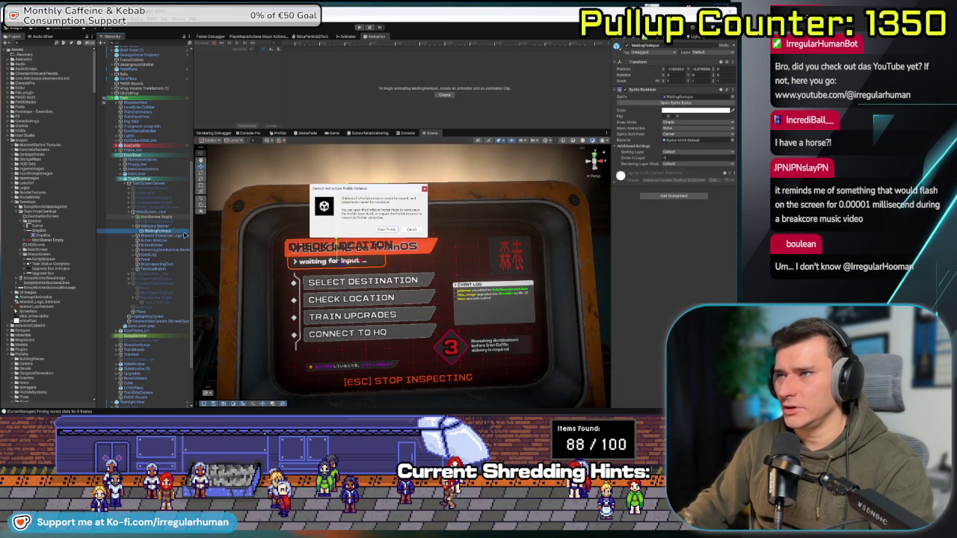
# - Open the terminal prefab and move WaitingForInput under MainBanner Empty, then select Welcome Banner
pyautogui.click(389, 230)
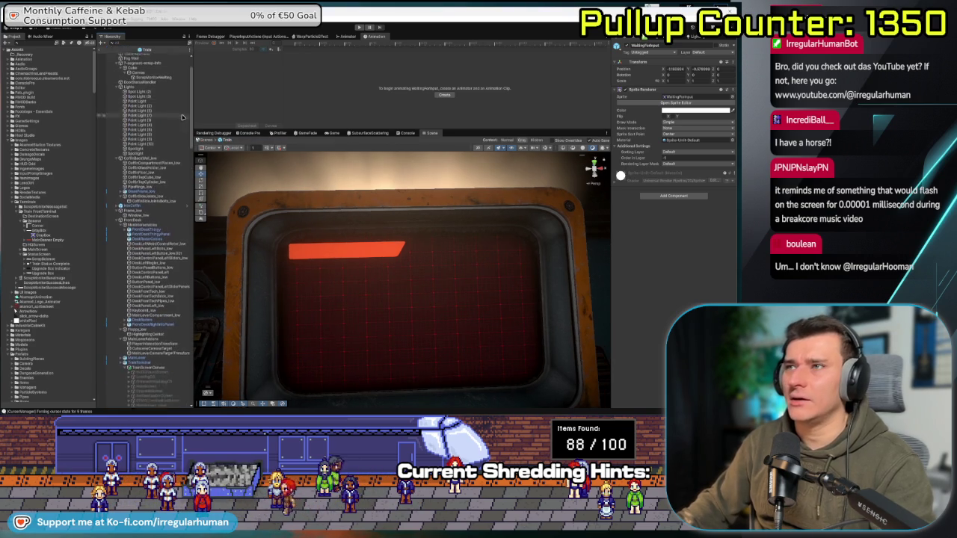
pyautogui.scroll(-15, 154, 233)
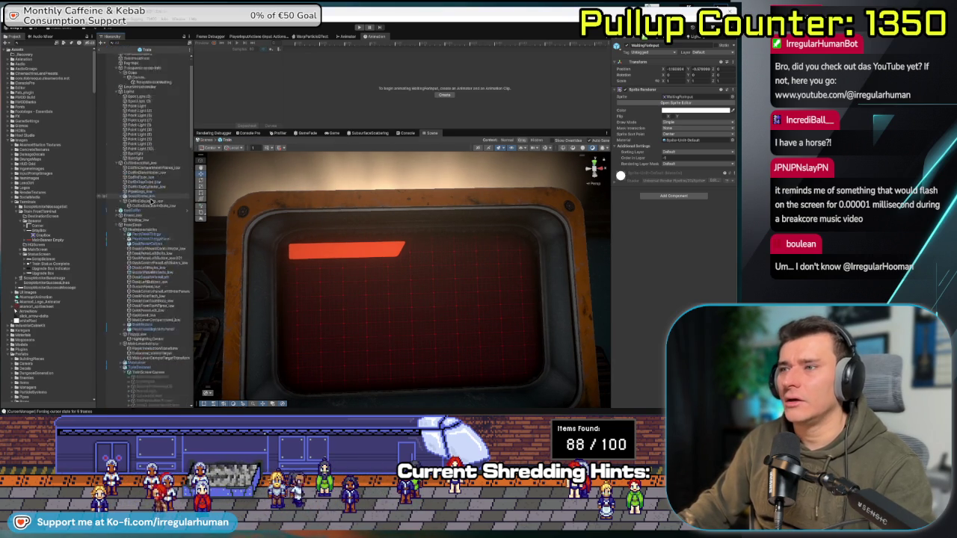
pyautogui.scroll(-15, 152, 208)
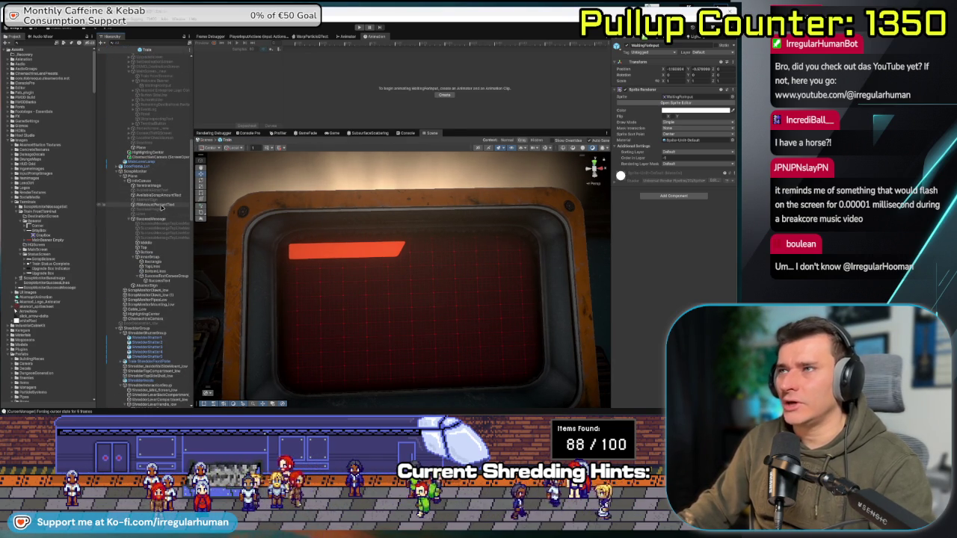
pyautogui.scroll(5, 145, 213)
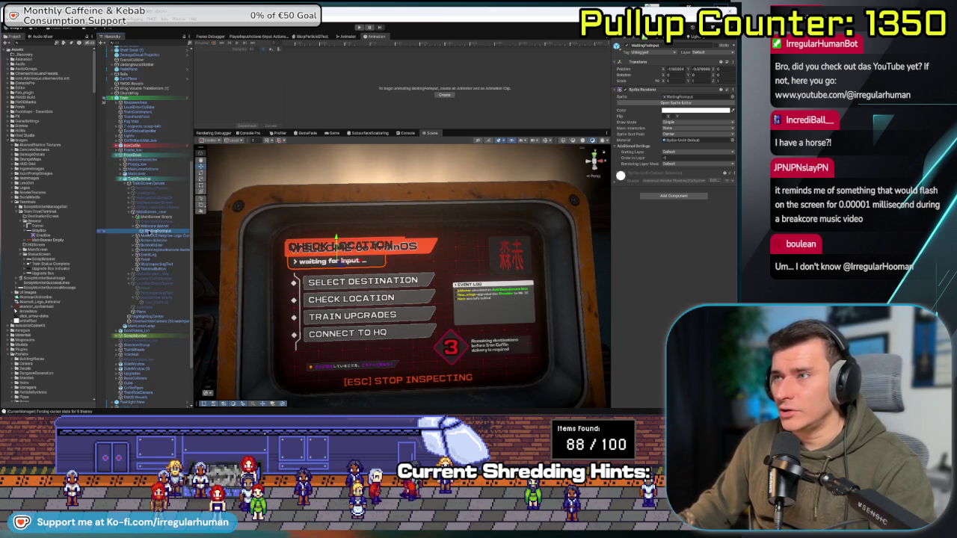
pyautogui.moveTo(160, 219); pyautogui.dragTo(159, 220)
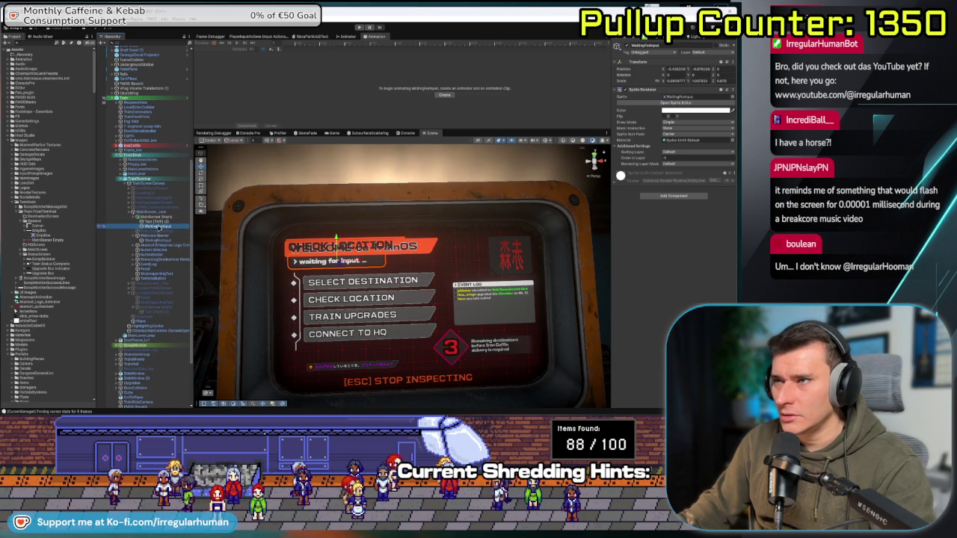
pyautogui.click(157, 237)
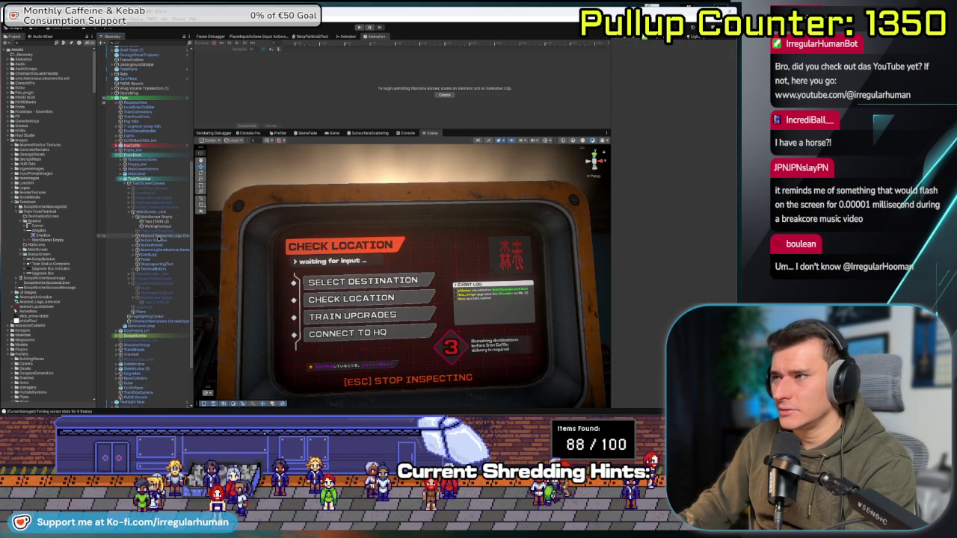
# - Nudge the WaitingForInput banner upward and cancel the ButtonHolder restructure warning
pyautogui.click(347, 246)
pyautogui.moveTo(337, 237); pyautogui.dragTo(337, 238)
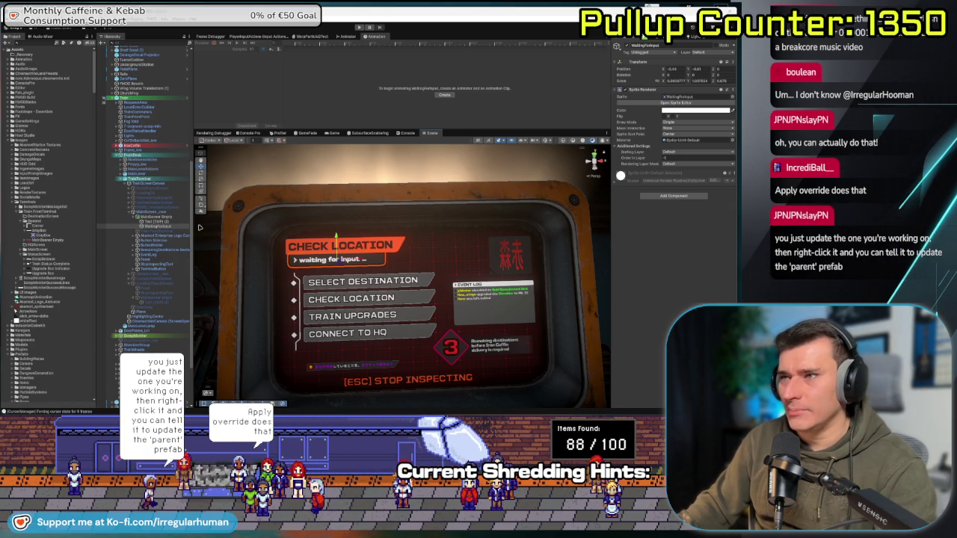
pyautogui.click(150, 246)
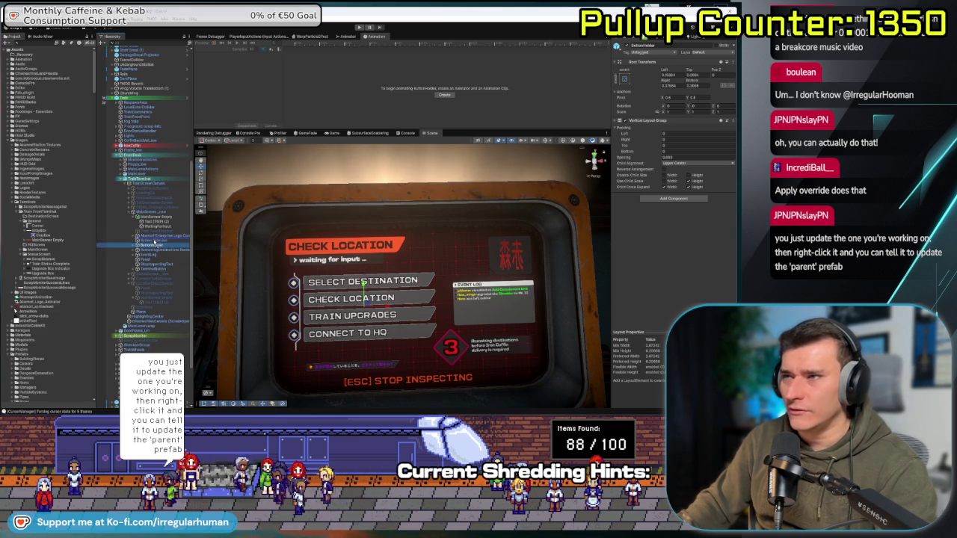
pyautogui.moveTo(153, 244); pyautogui.dragTo(142, 238)
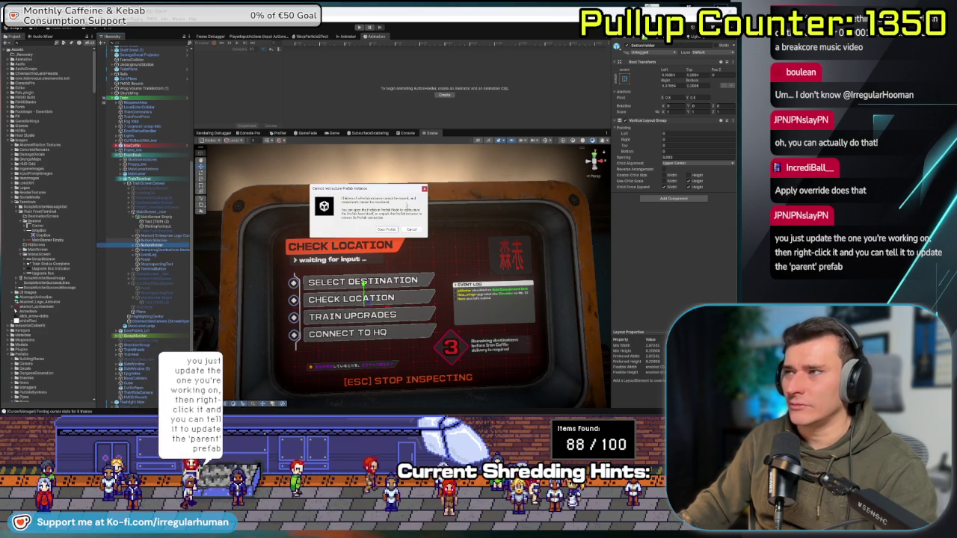
pyautogui.click(413, 231)
# - Move WaitingForInput below MainBanner Empty's text and switch to the Affinity Designer artwork
pyautogui.click(156, 227)
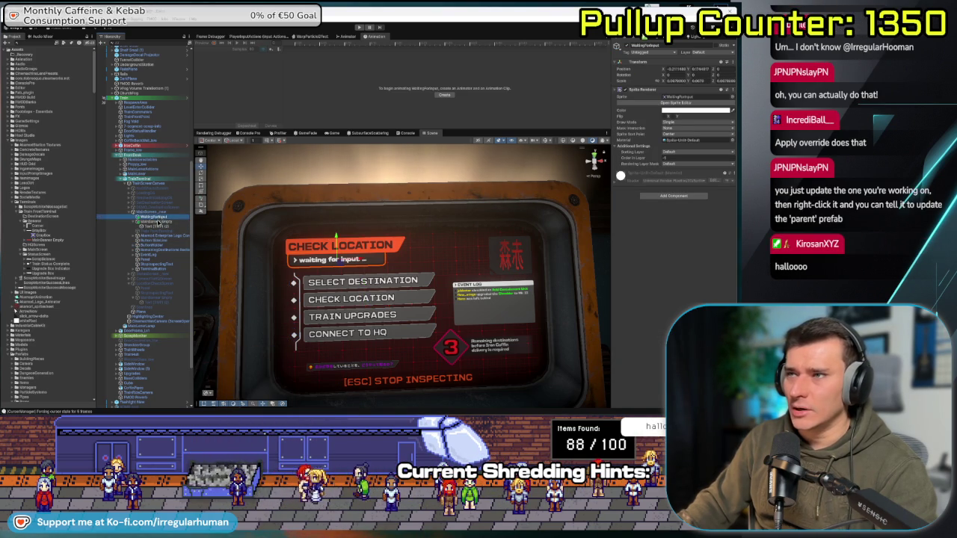
pyautogui.moveTo(159, 222); pyautogui.dragTo(159, 225)
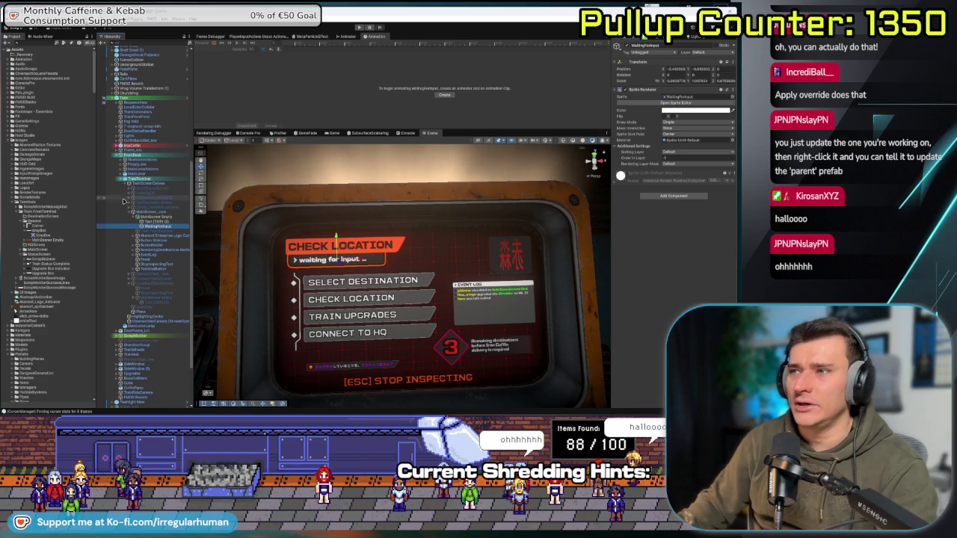
pyautogui.click(163, 218)
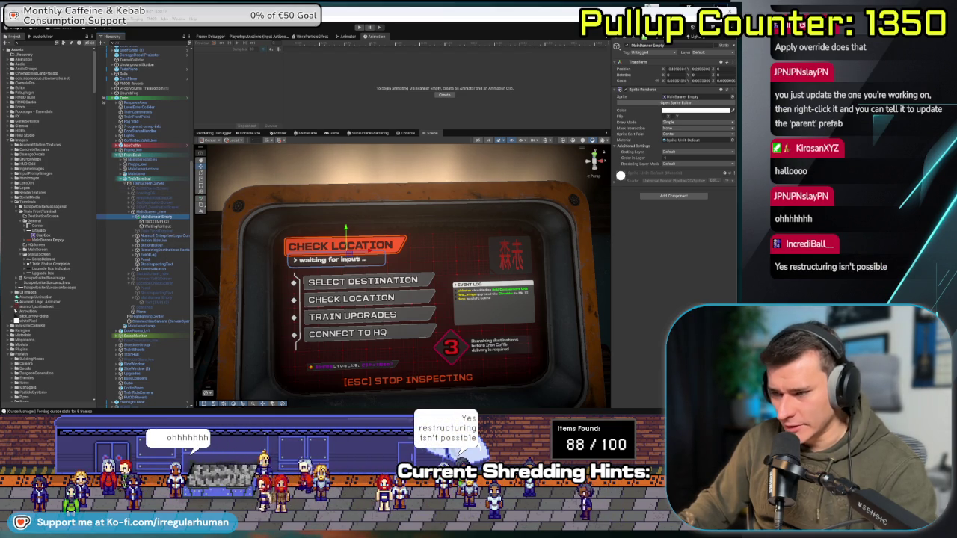
pyautogui.hotkey('alt', 'Tab')
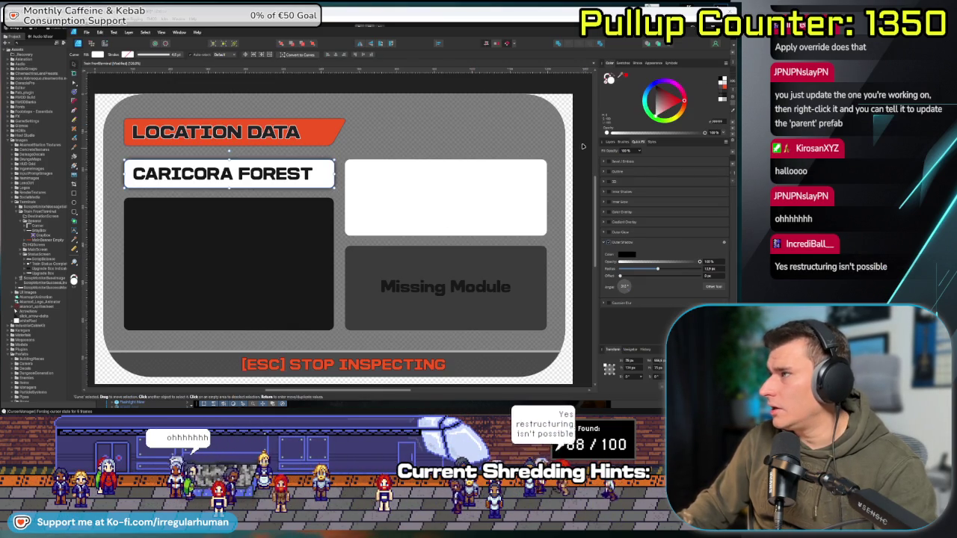
# - Hide the LOCATION DATA layout, show the MainScreen layer, and return to Unity
pyautogui.click(610, 142)
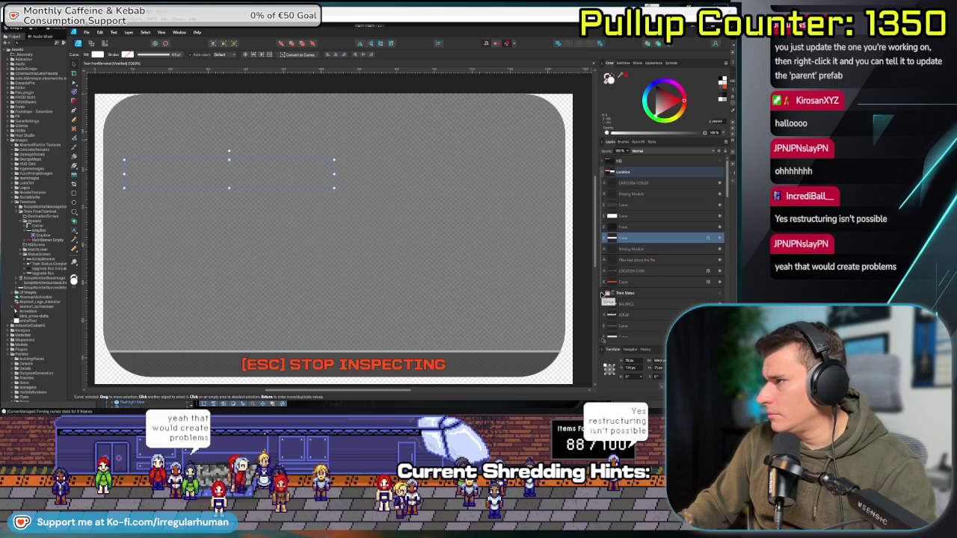
pyautogui.scroll(-3, 658, 277)
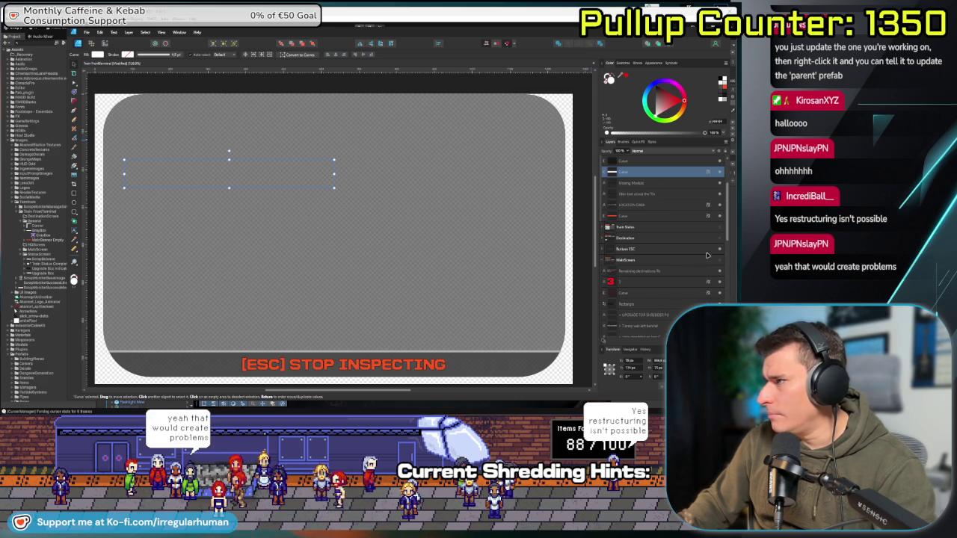
pyautogui.click(722, 260)
pyautogui.hotkey('alt', 'Tab')
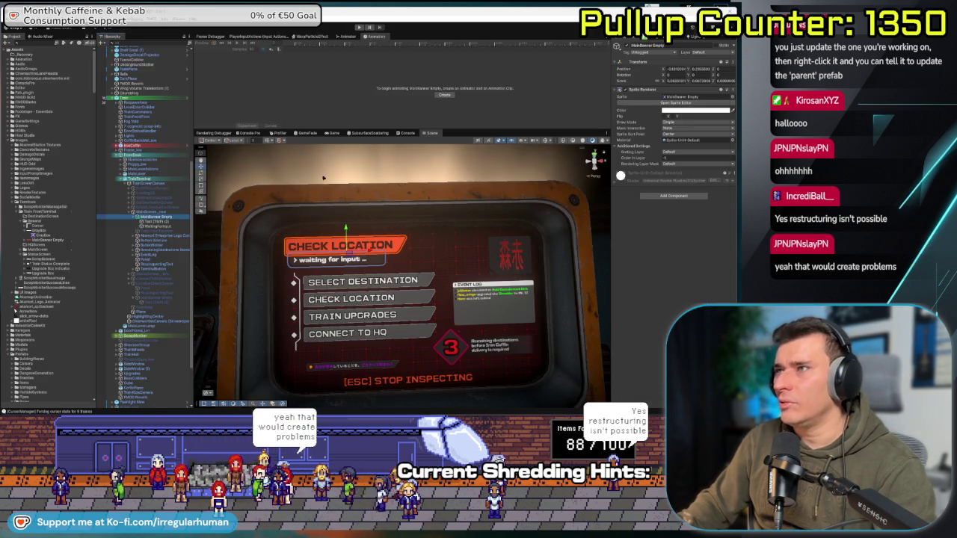
# - Replace the CHECK LOCATION header text with the welcome title and trim the banner's width
pyautogui.click(341, 246)
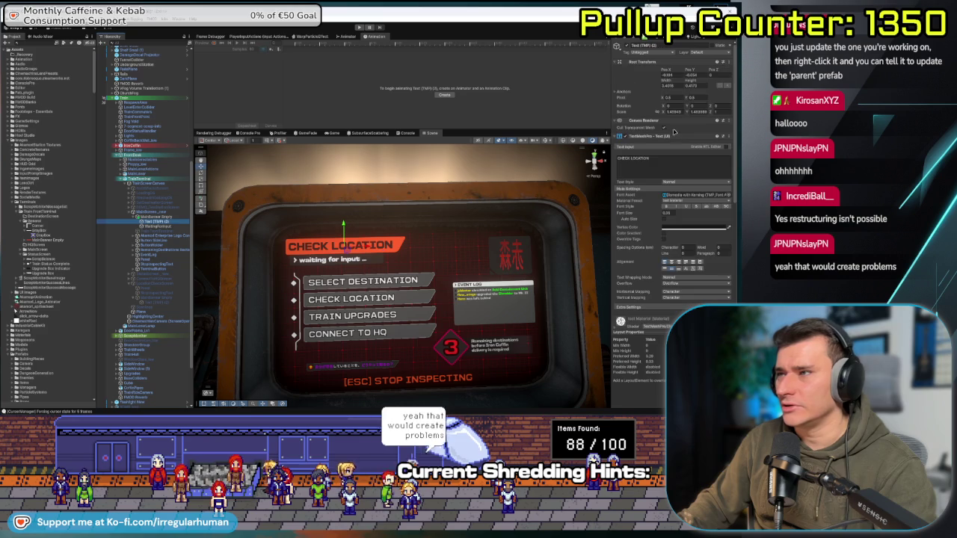
pyautogui.write('WELCOME TOP')
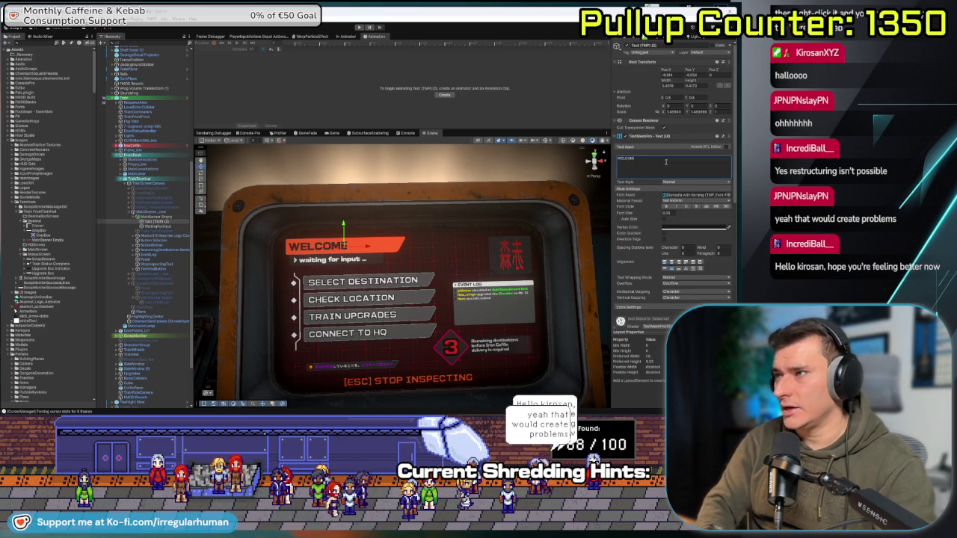
pyautogui.click(411, 244)
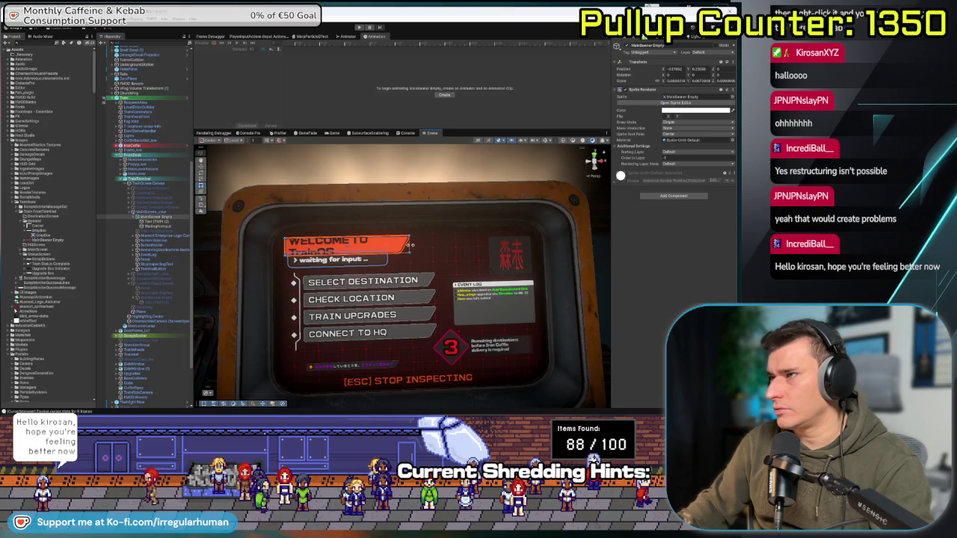
pyautogui.moveTo(414, 245); pyautogui.dragTo(407, 245)
# - Widen the banner so WELCOME TO TrainOS fits one line, with WaitingForInput below it
pyautogui.keyDown('ctrl'); pyautogui.click(158, 226); pyautogui.keyUp('ctrl')
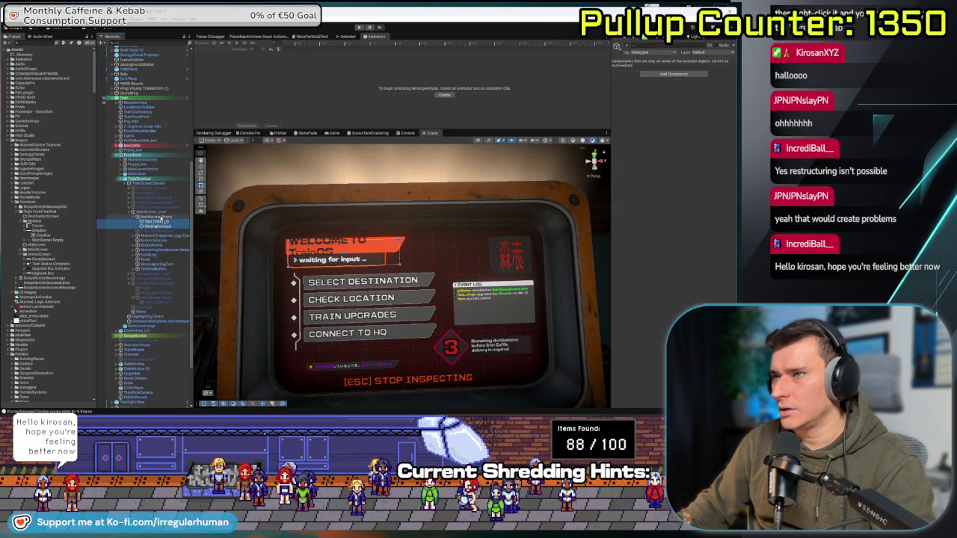
pyautogui.click(160, 226)
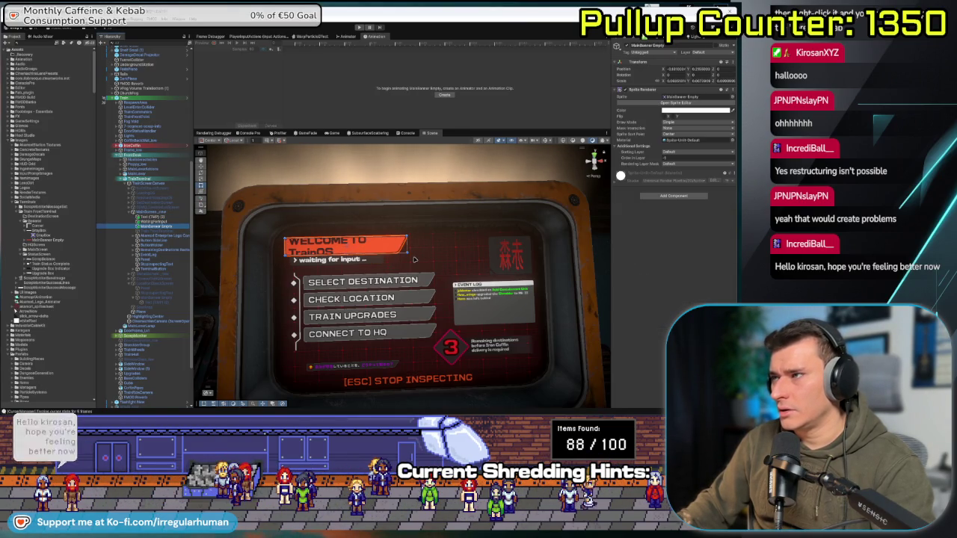
pyautogui.moveTo(422, 249); pyautogui.dragTo(426, 248)
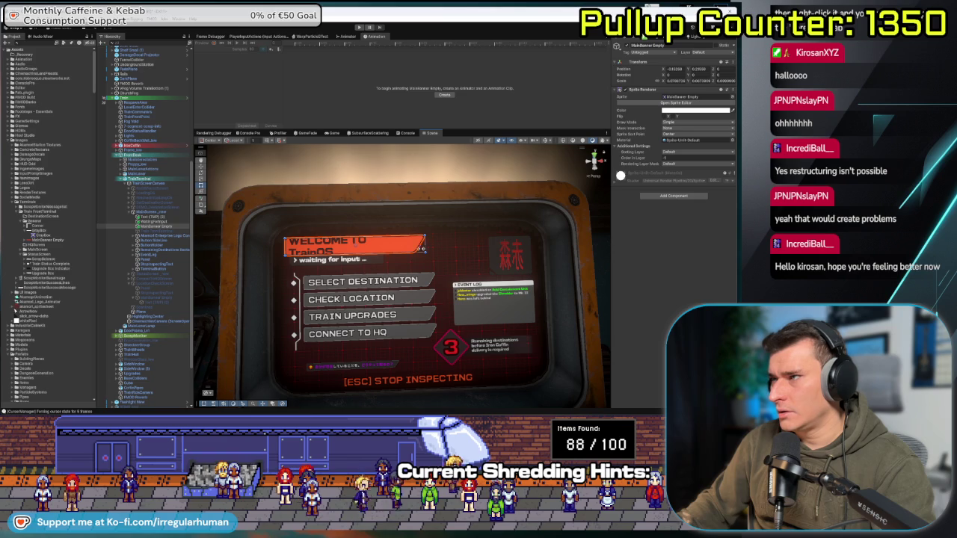
pyautogui.keyDown('ctrl'); pyautogui.click(154, 218); pyautogui.keyUp('ctrl')
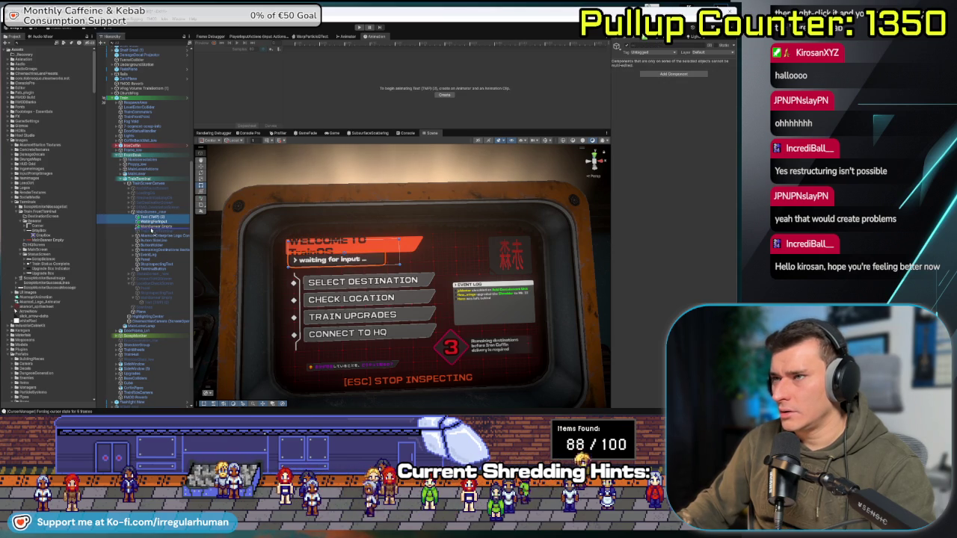
pyautogui.click(419, 249)
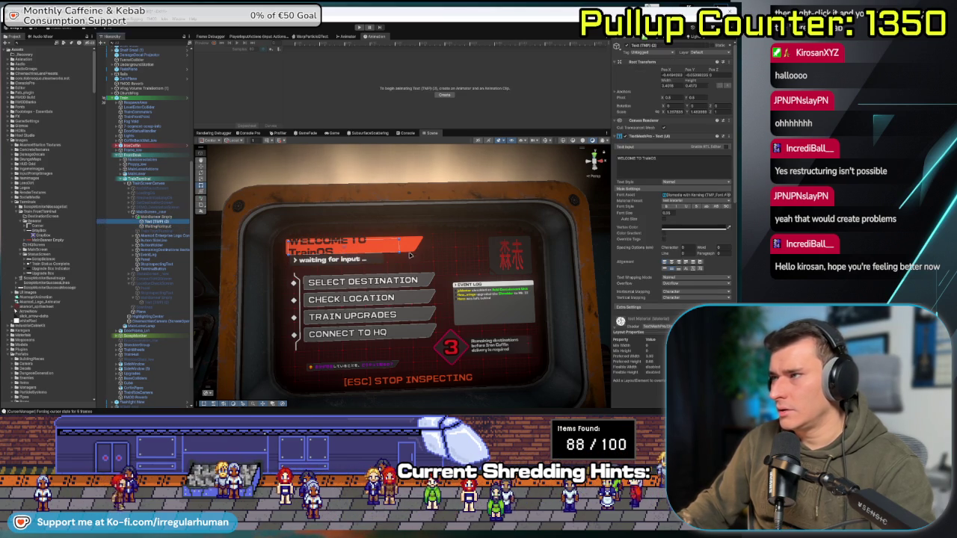
pyautogui.moveTo(419, 248); pyautogui.dragTo(422, 249)
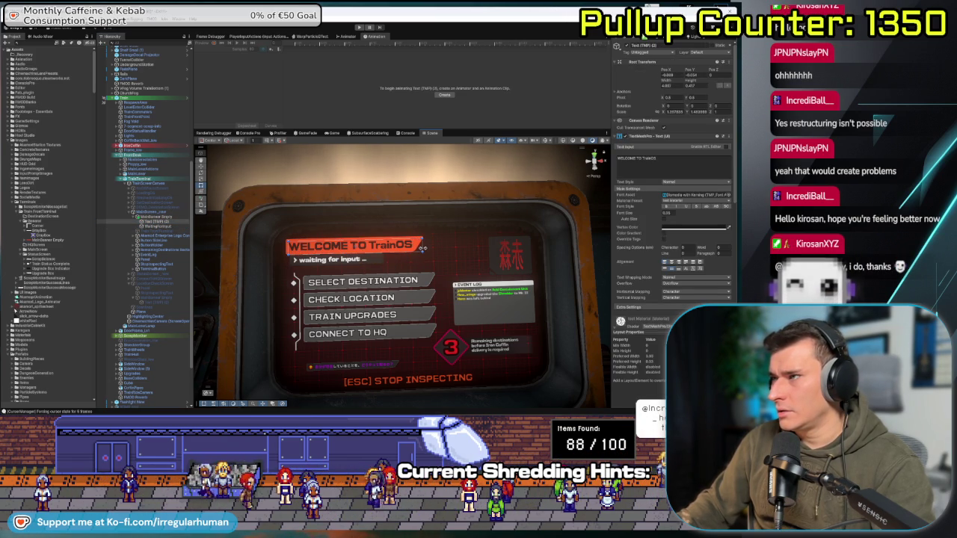
pyautogui.click(154, 226)
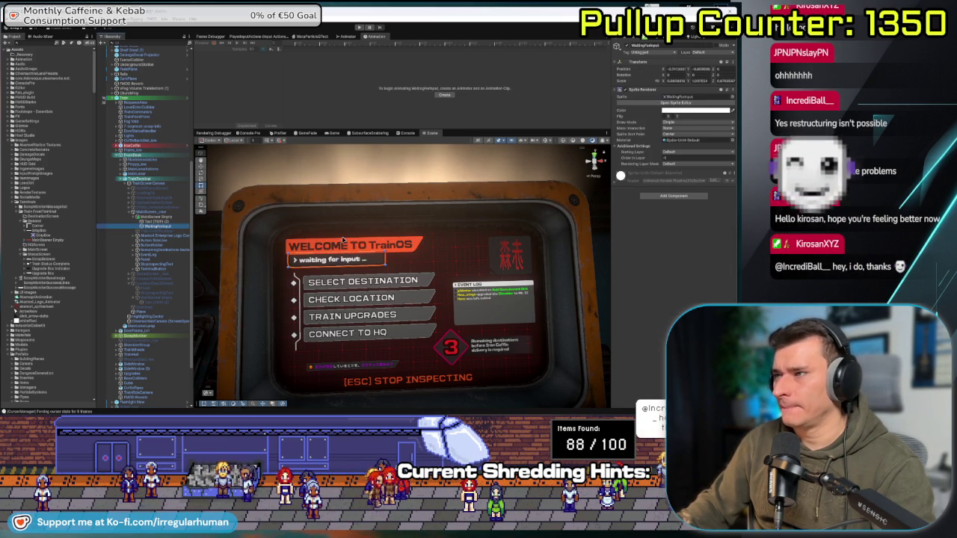
pyautogui.moveTo(337, 224); pyautogui.dragTo(336, 236)
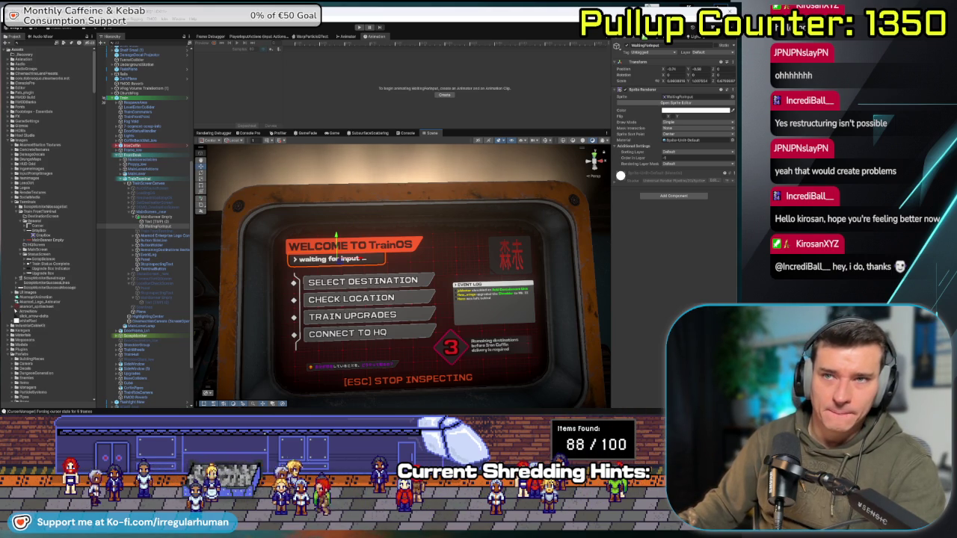
# - Frame the main banner and Museomorph objects with F and zoom onto the terminal menu
pyautogui.click(183, 234)
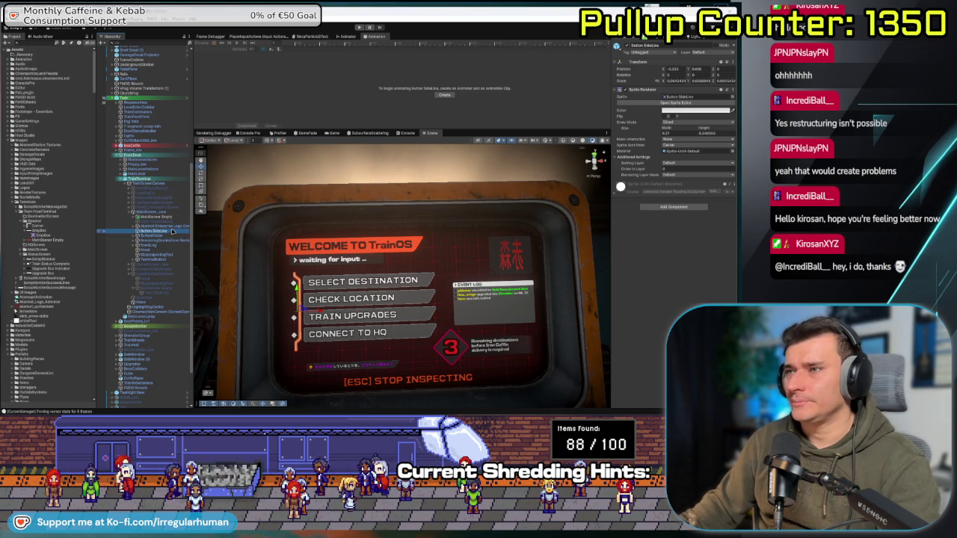
pyautogui.click(433, 255)
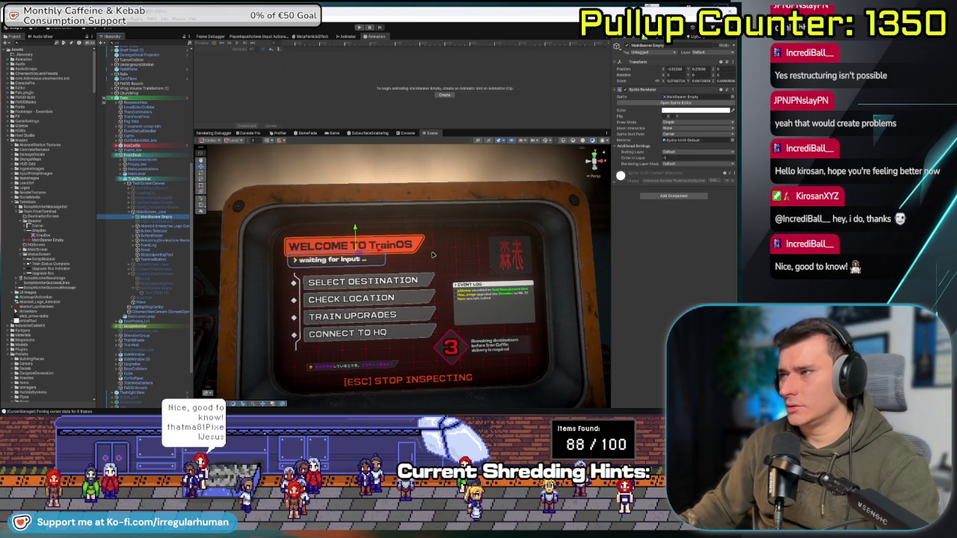
pyautogui.moveTo(470, 255); pyautogui.dragTo(445, 247)
pyautogui.press('f')
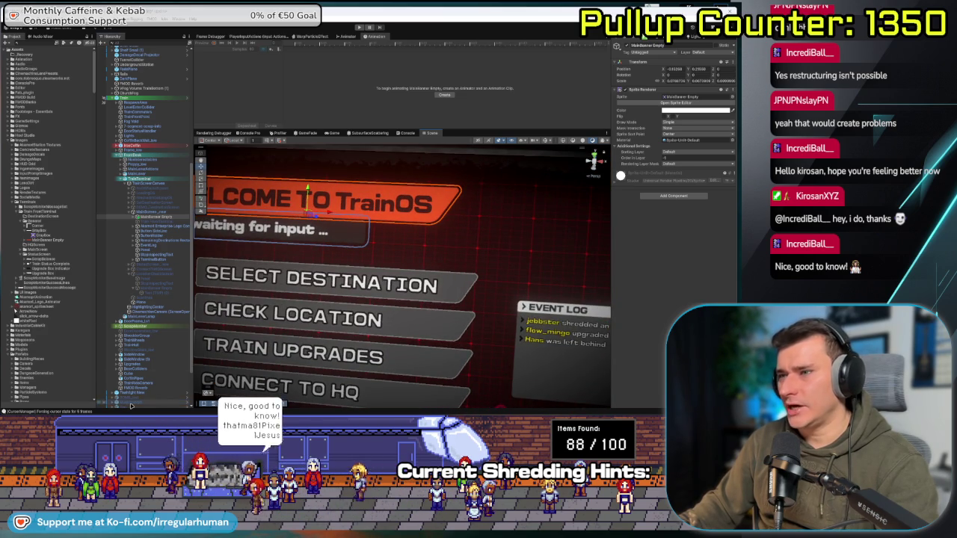
pyautogui.click(432, 250)
pyautogui.press('f')
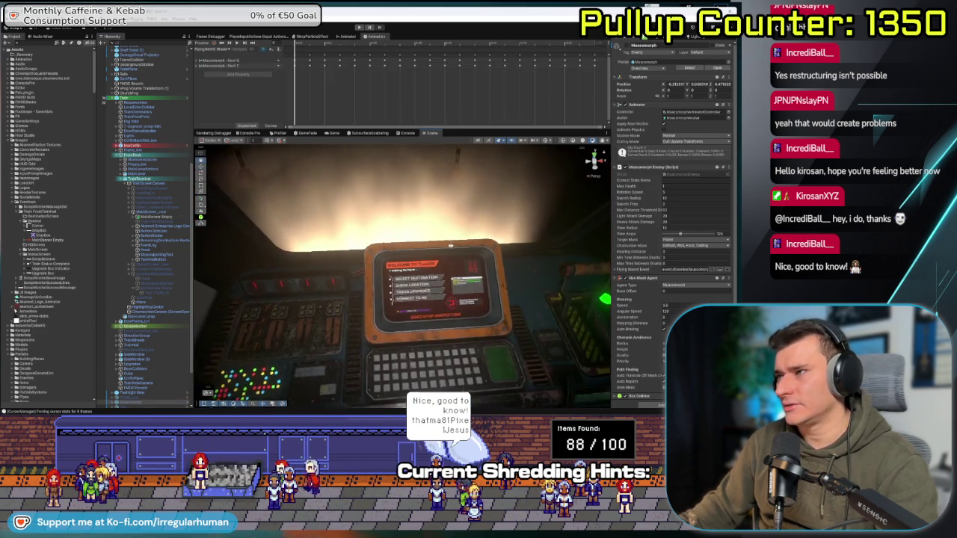
pyautogui.scroll(5, 450, 246)
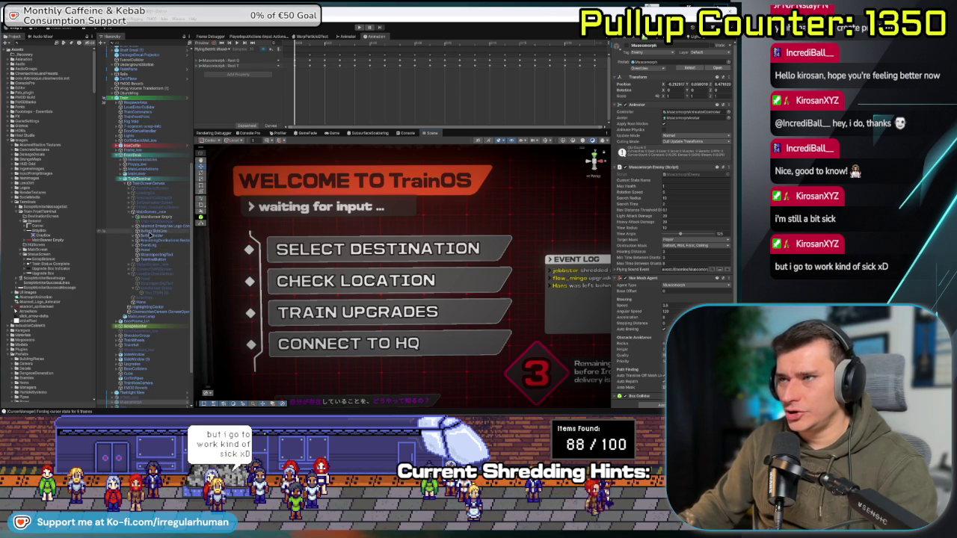
# - Lower the Outline Thickness on the SELECT DESTINATION text's font material
pyautogui.click(377, 249)
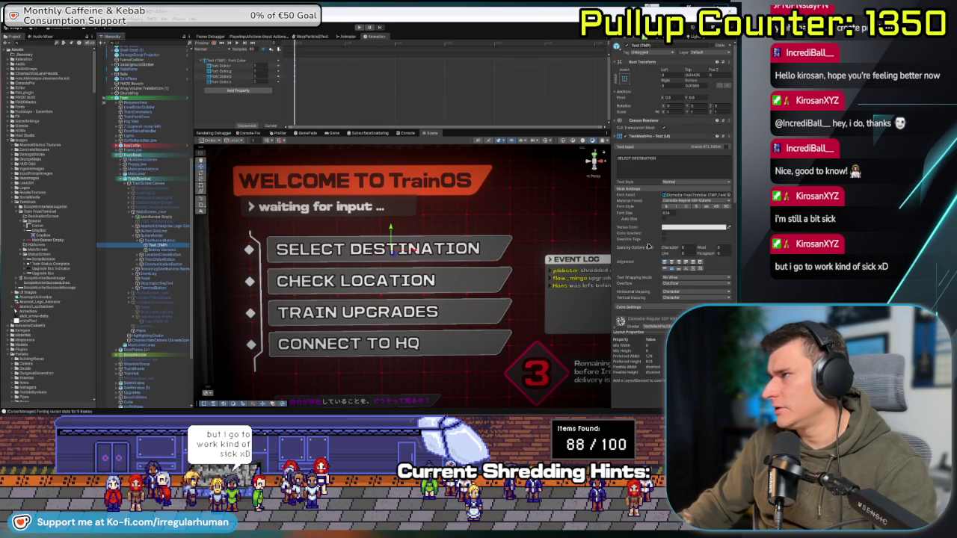
pyautogui.scroll(-5, 635, 245)
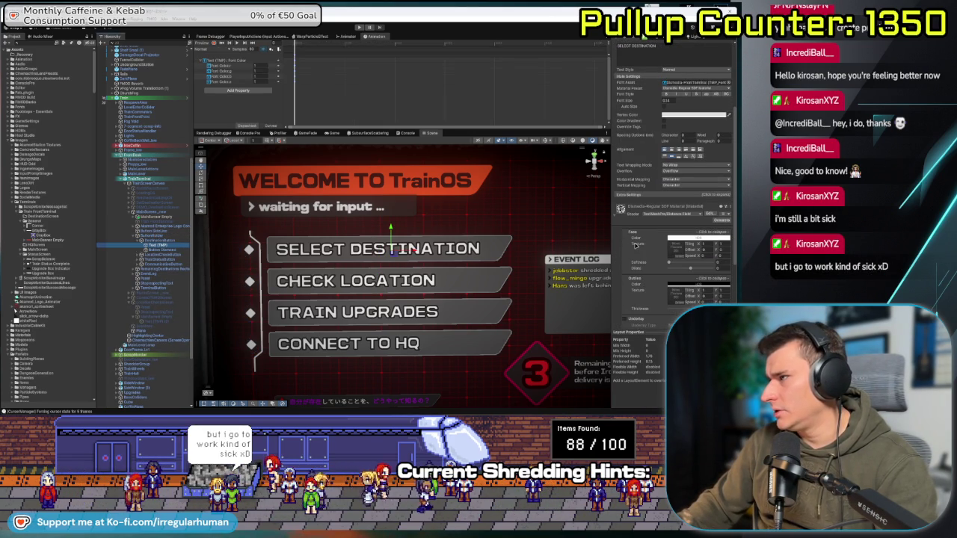
pyautogui.scroll(-2, 634, 245)
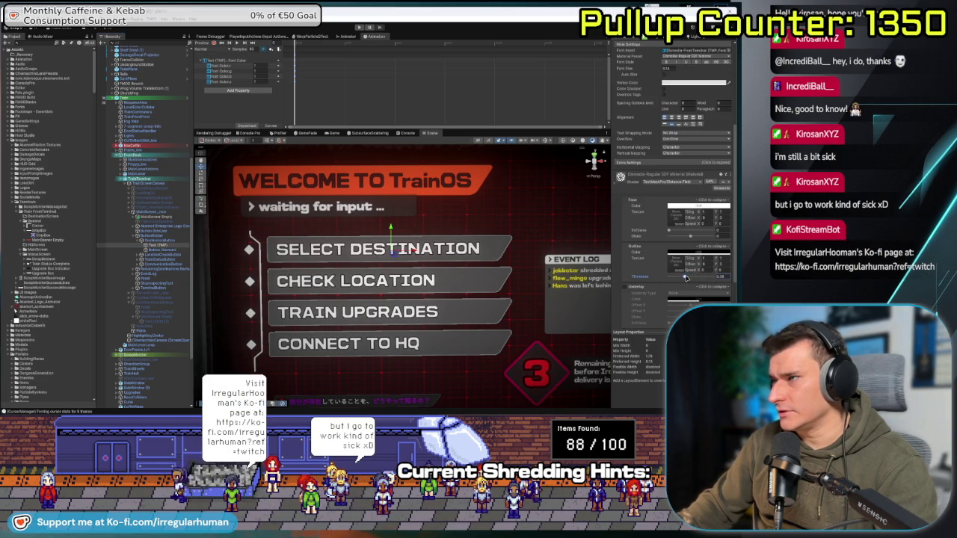
pyautogui.moveTo(687, 277); pyautogui.dragTo(682, 277)
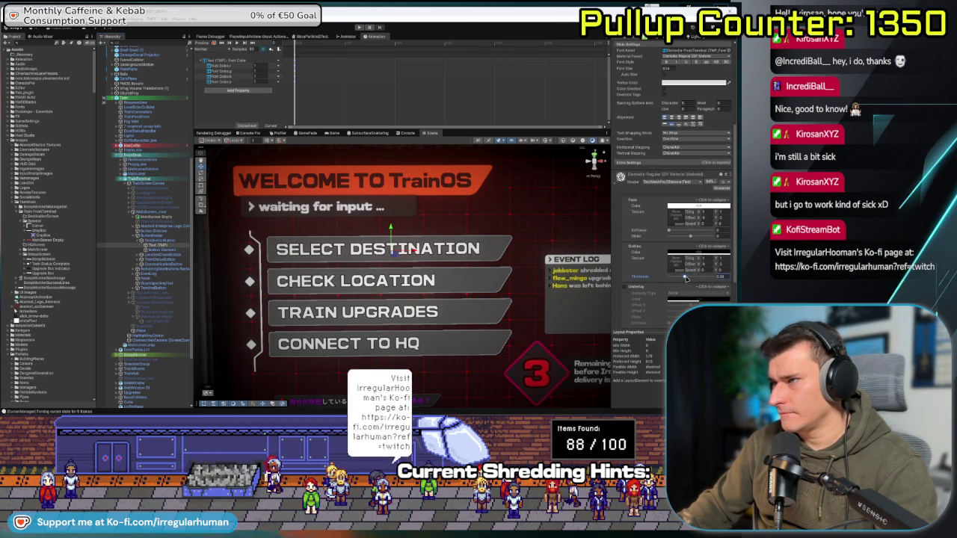
pyautogui.moveTo(325, 249)
pyautogui.mouseDown()
pyautogui.moveTo(461, 267)
pyautogui.moveTo(364, 243)
pyautogui.moveTo(282, 250)
pyautogui.mouseUp()
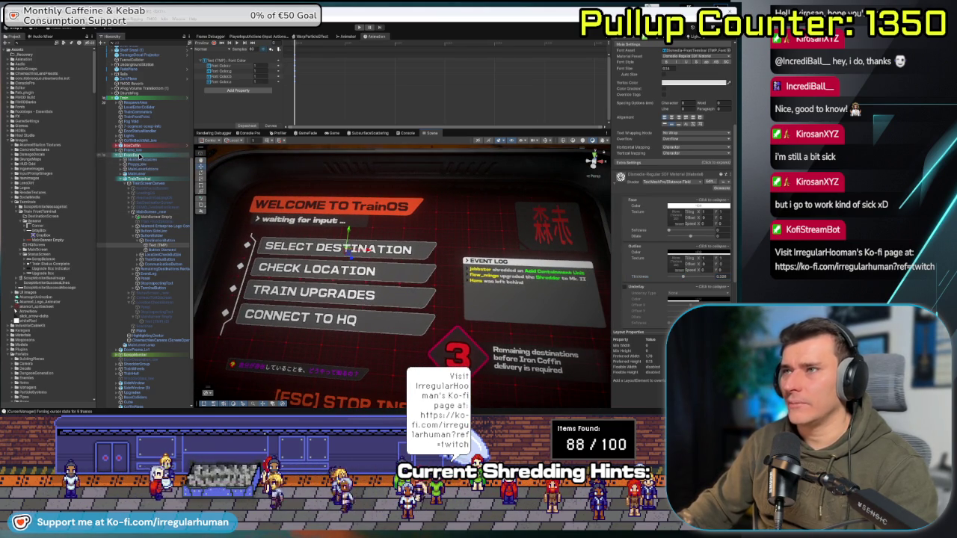
# - Review the Train prefab's overrides without applying them and enter Play mode
pyautogui.click(652, 68)
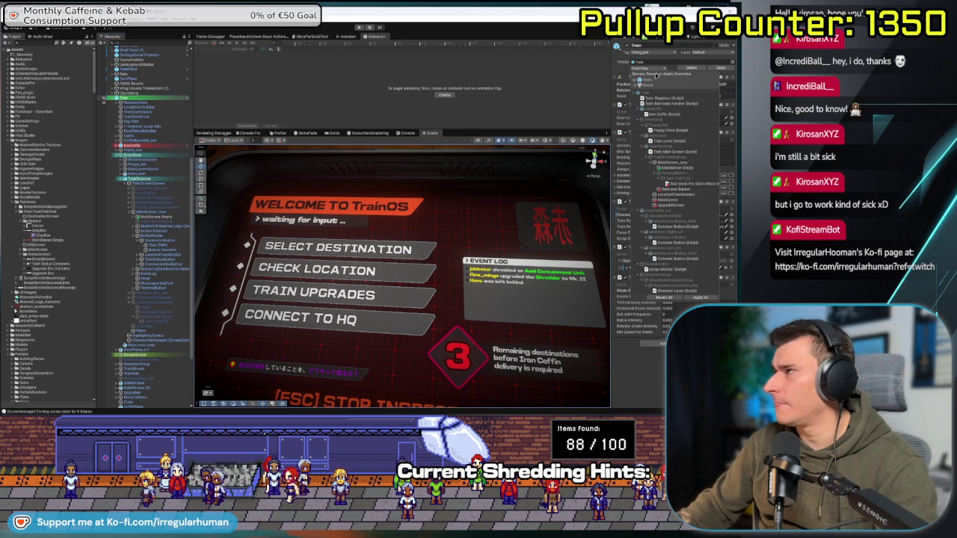
pyautogui.click(222, 228)
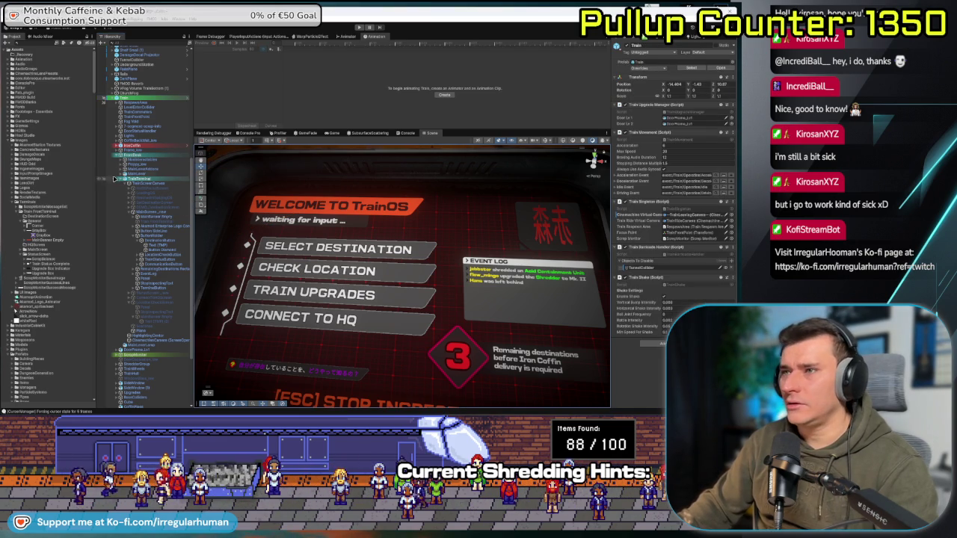
pyautogui.scroll(5, 122, 181)
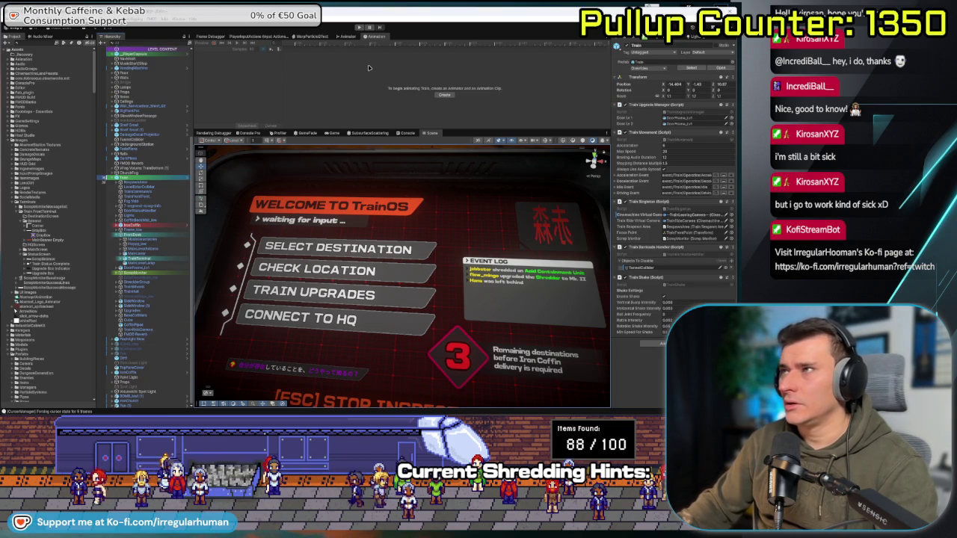
pyautogui.click(359, 28)
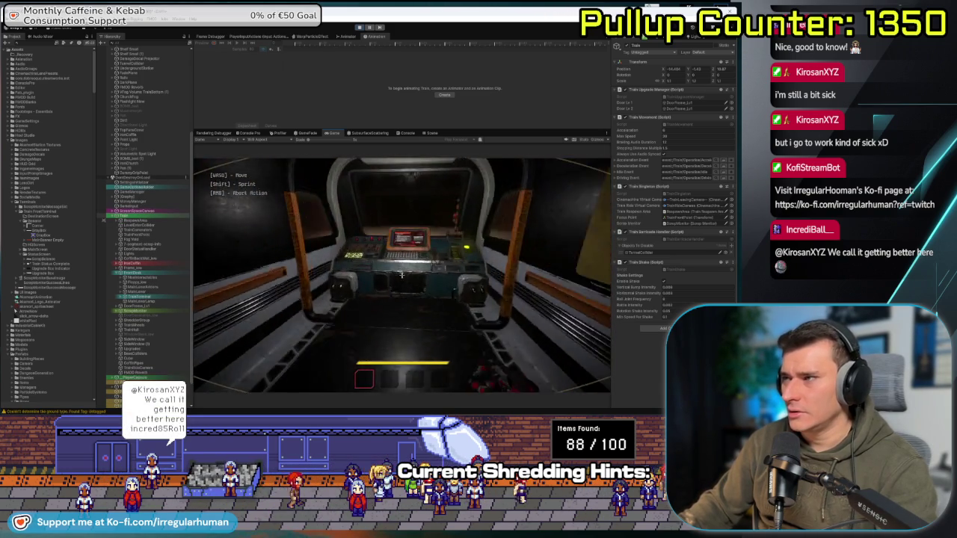
# - Use the terminal in-game, open the CONNECT TO HQ screen, then return to the main menu
pyautogui.press('e')
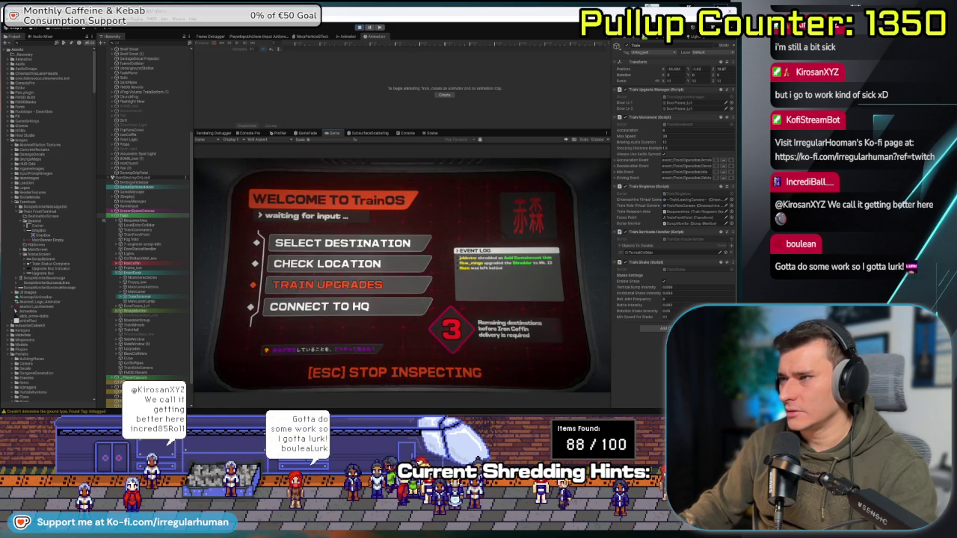
pyautogui.press('Up')
pyautogui.press('Up')
pyautogui.press('Down')
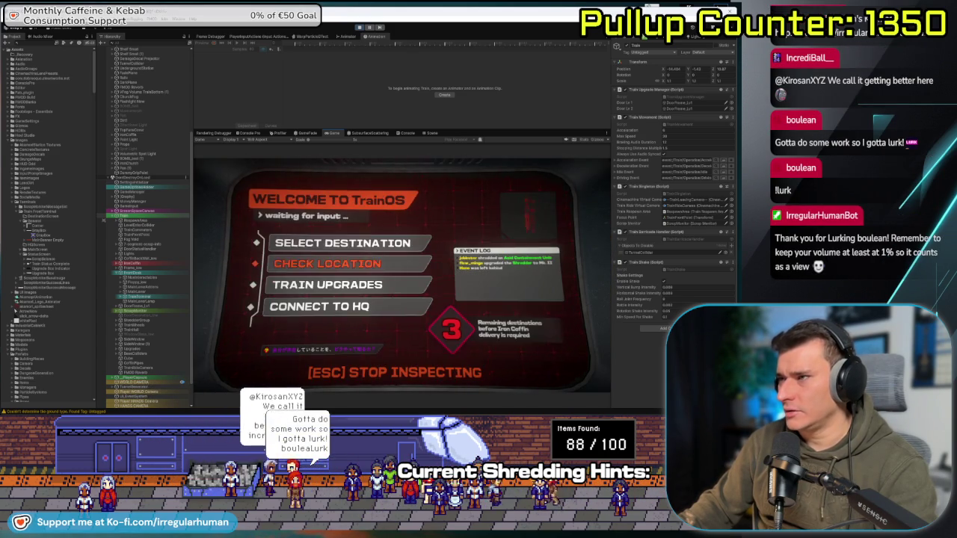
pyautogui.press('Escape')
pyautogui.press('Down')
pyautogui.press('Return')
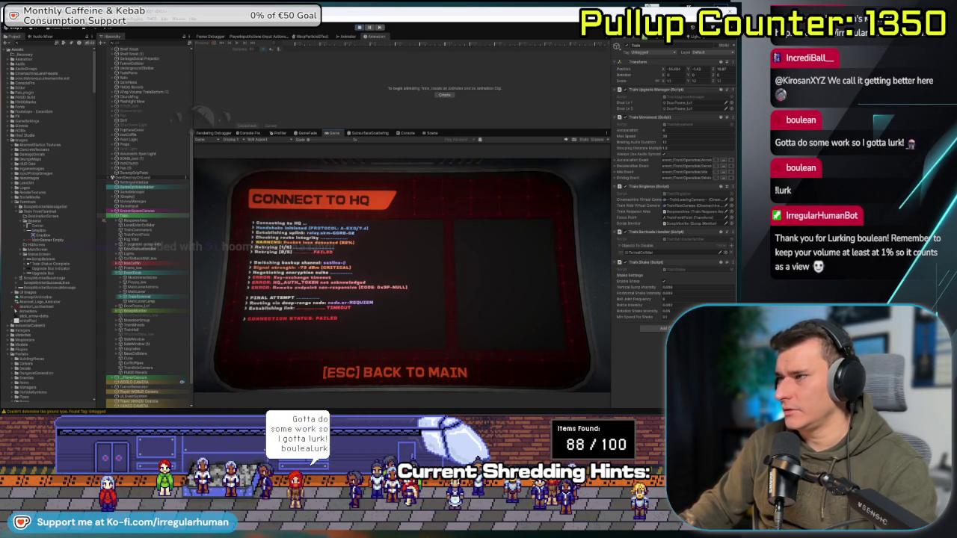
pyautogui.press('Escape')
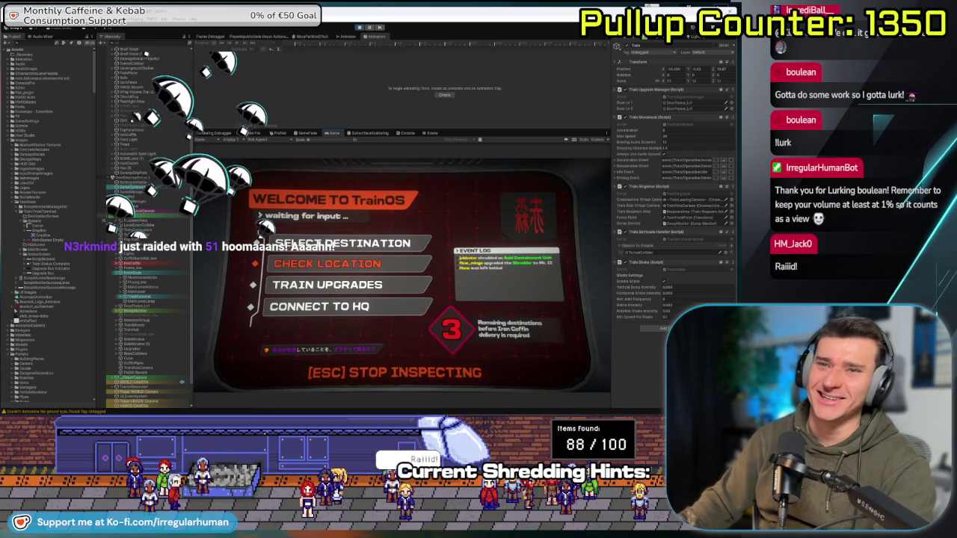
# - Leave the terminal and walk out through the side door onto the dark platform
pyautogui.press('Escape')
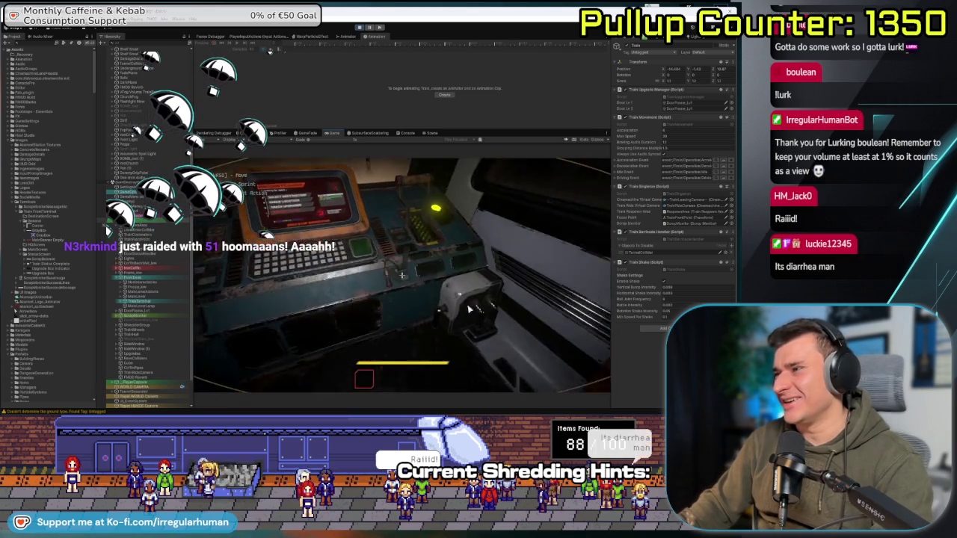
pyautogui.moveTo(402, 275)
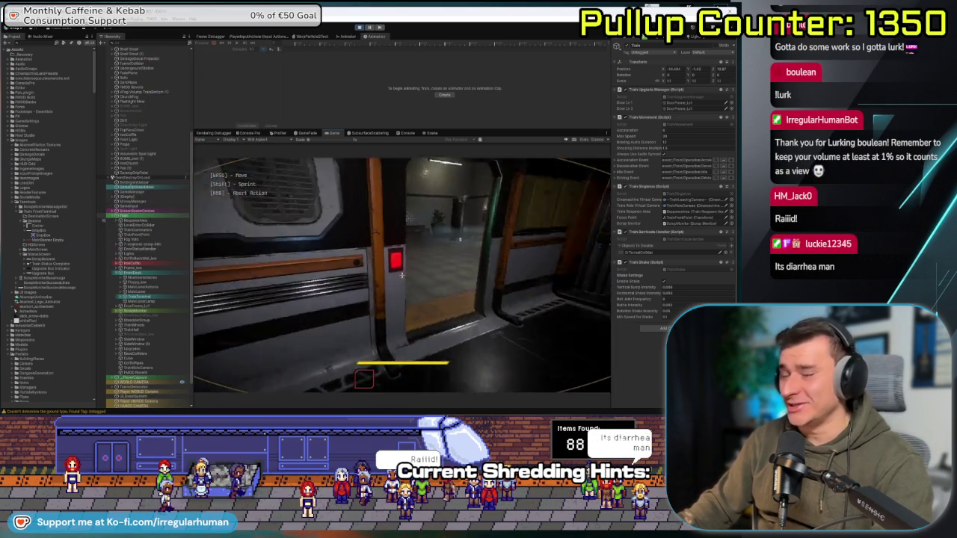
pyautogui.press('w')
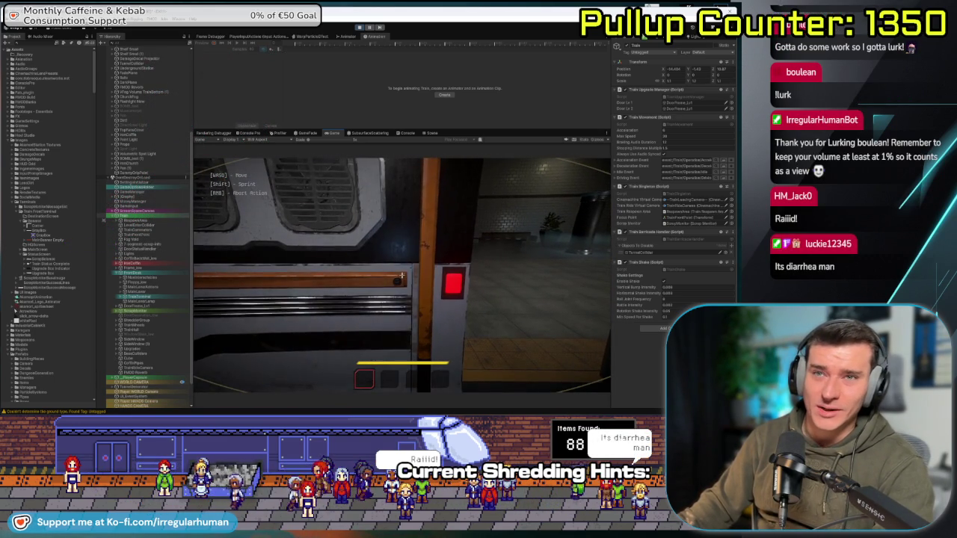
pyautogui.press('w')
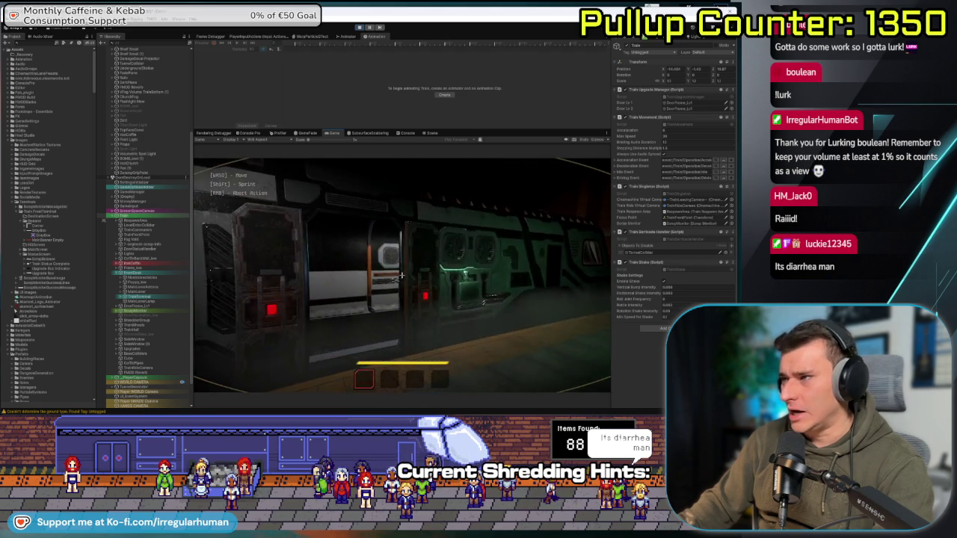
pyautogui.press('w')
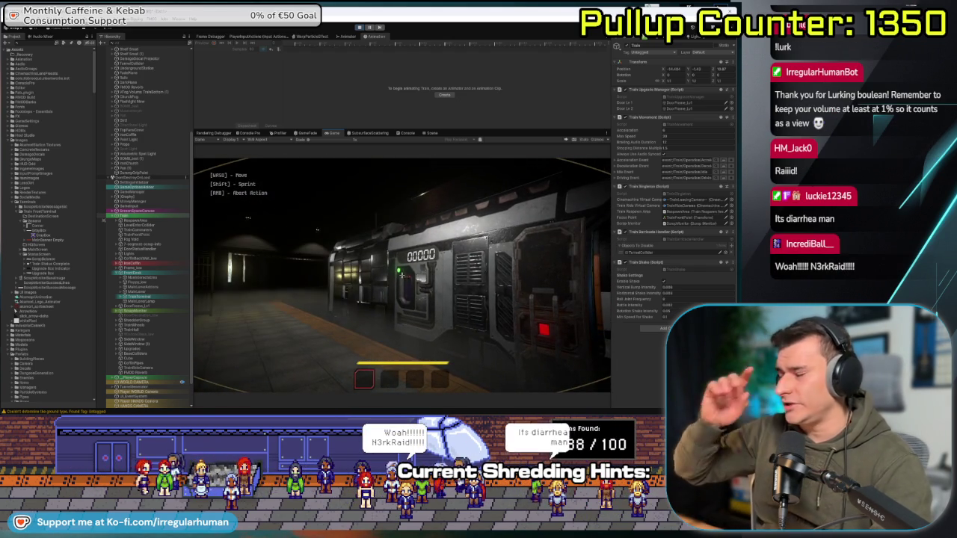
pyautogui.press('w')
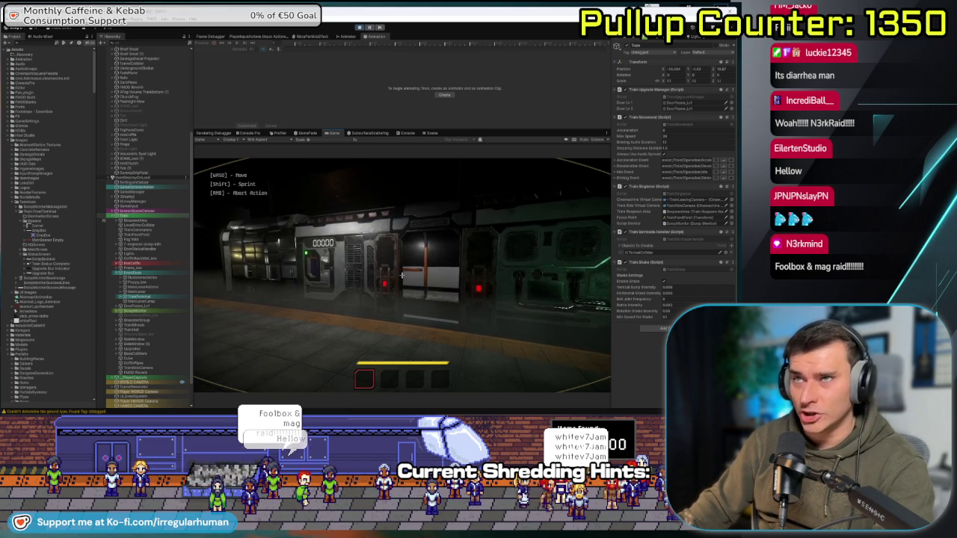
# - Walk back to the train door, line up with it, and enter the cab to the terminal
pyautogui.press('w')
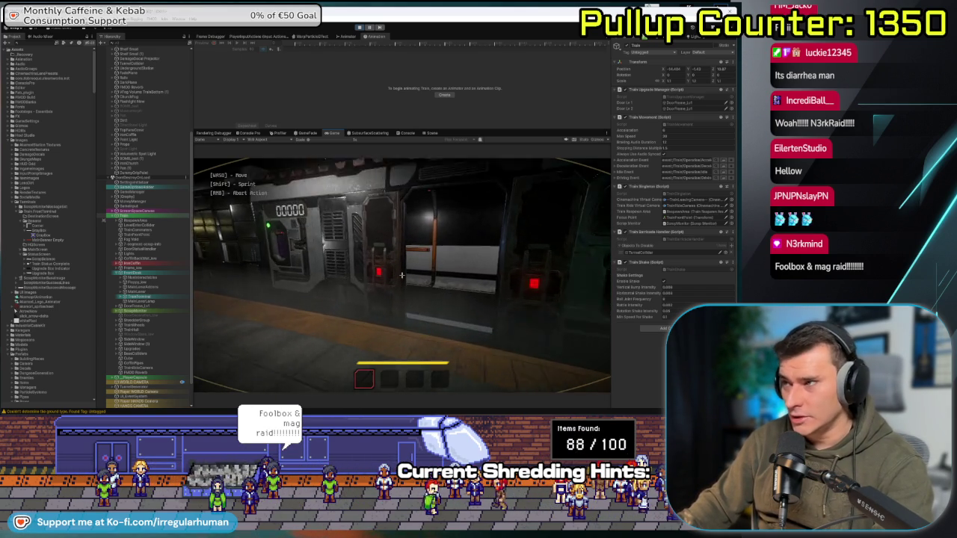
pyautogui.press('d')
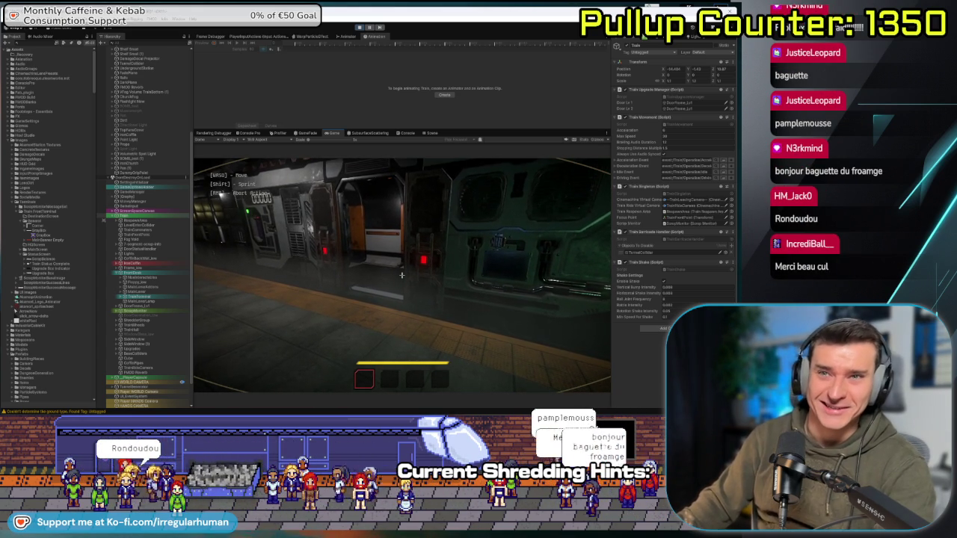
pyautogui.press('w')
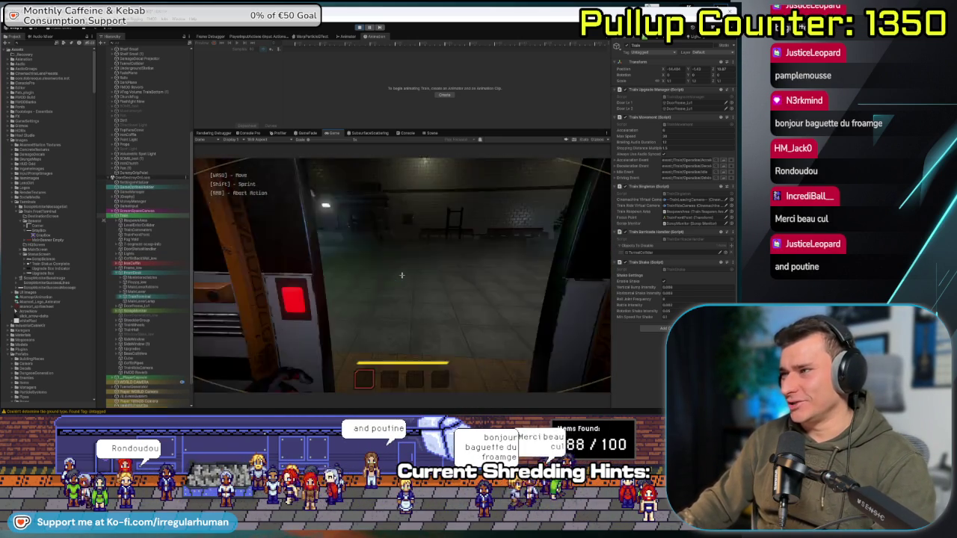
pyautogui.press('e')
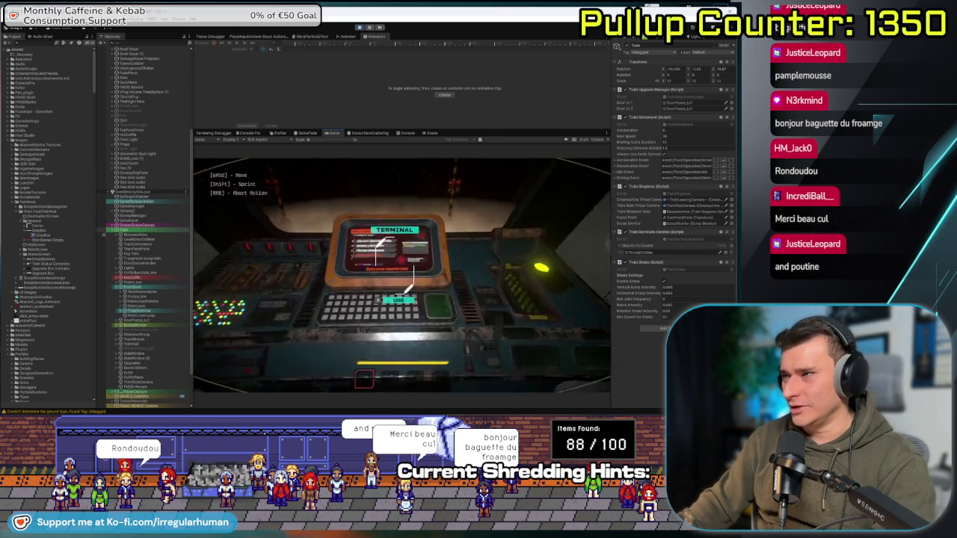
# - Browse the Choose Destination and Train Upgrades screens, then leave the terminal with right-click
pyautogui.press('Return')
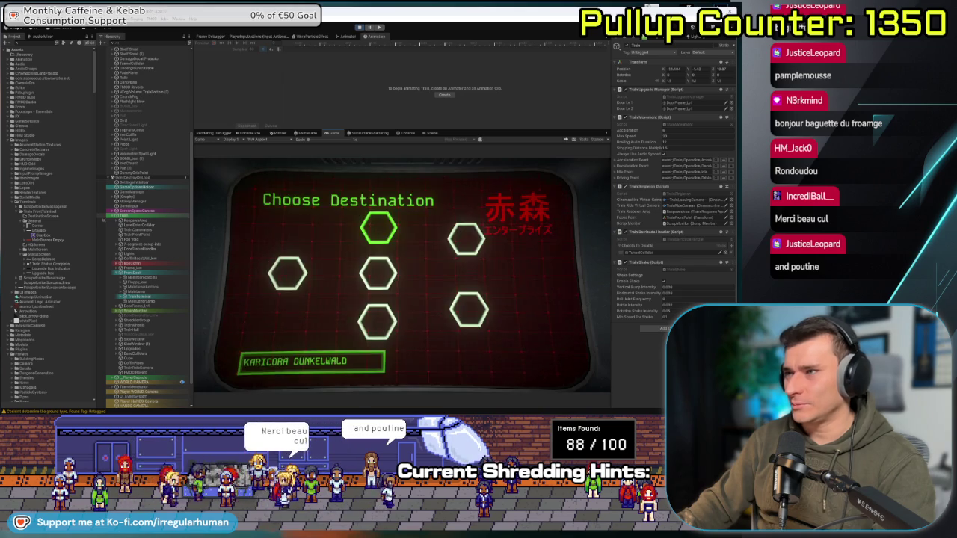
pyautogui.press('Down')
pyautogui.press('Return')
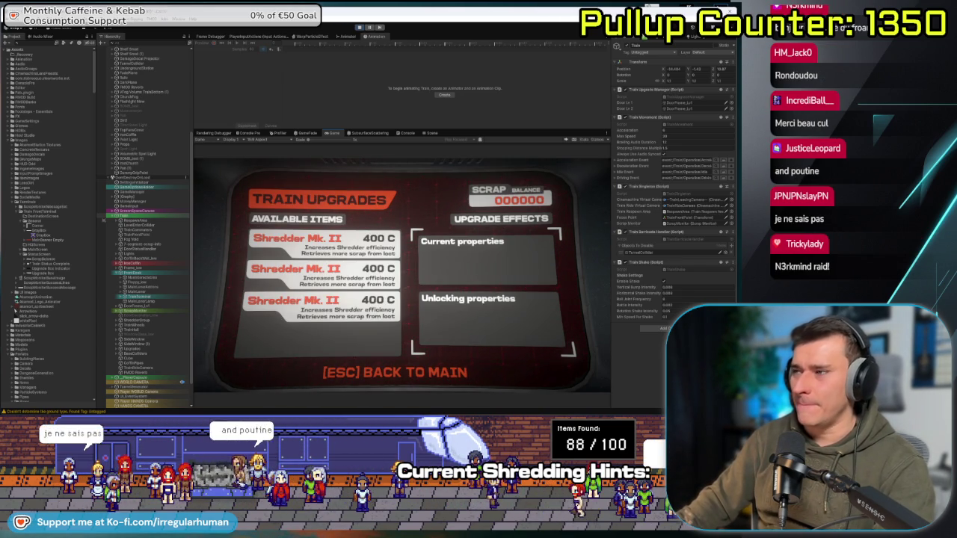
pyautogui.rightClick(402, 275)
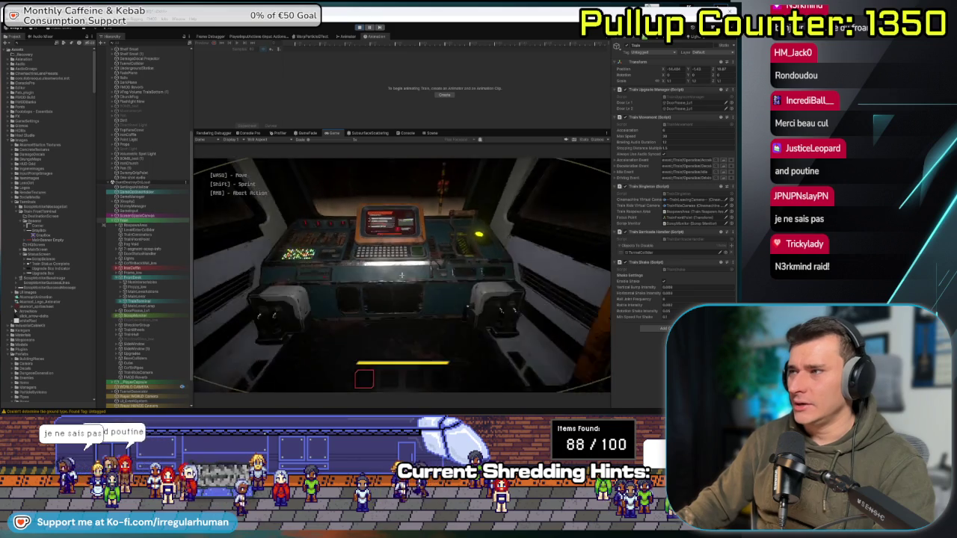
# - Grab the frying pan from the platform and carry it back into the cab
pyautogui.press('w')
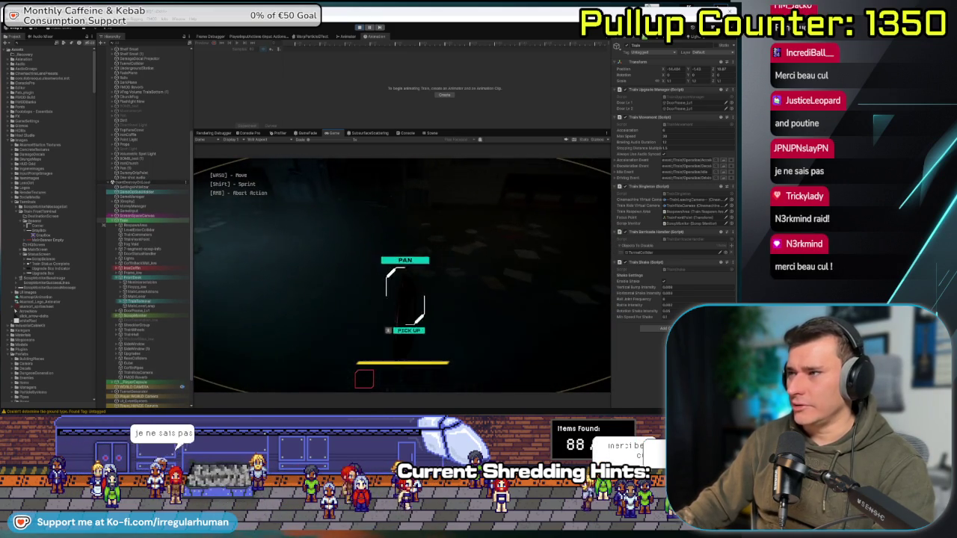
pyautogui.click(401, 275)
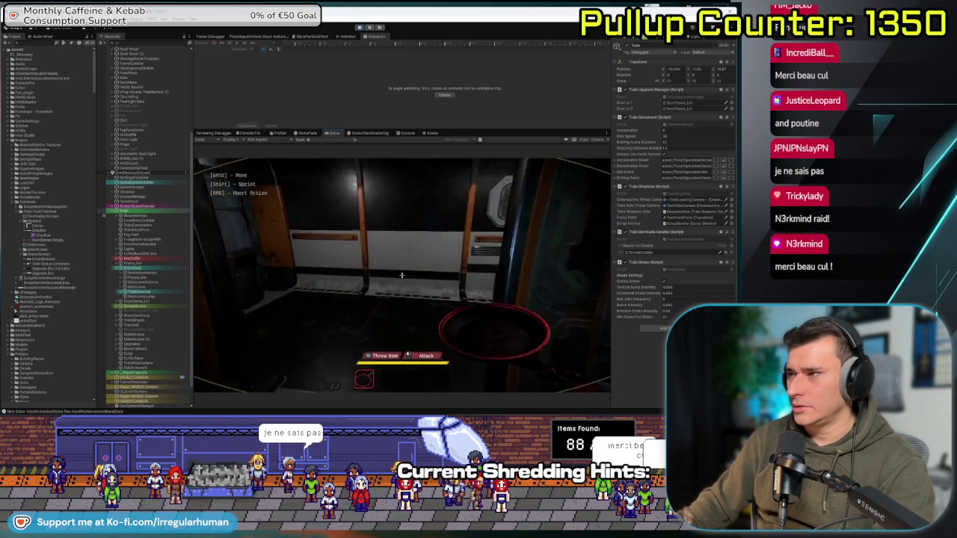
pyautogui.press('w')
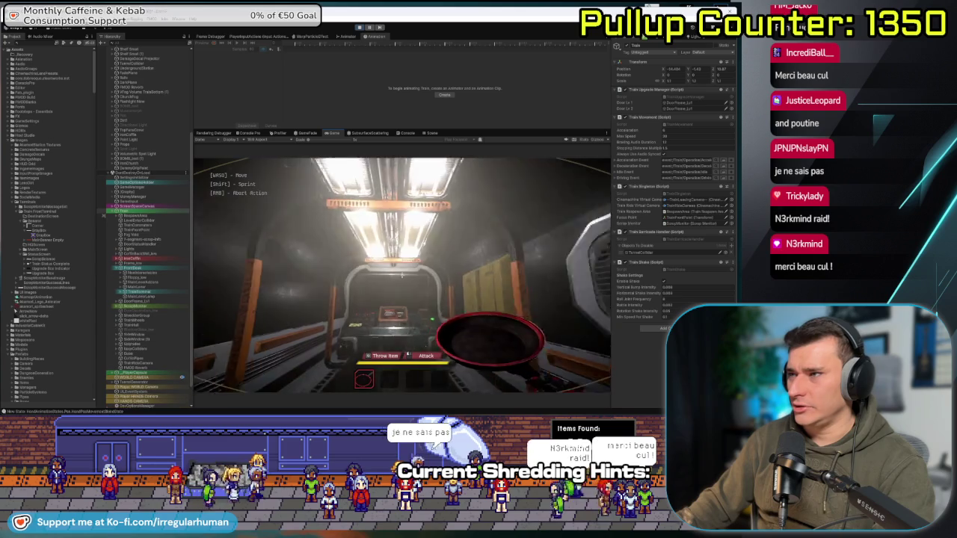
pyautogui.click(401, 276)
pyautogui.press('w')
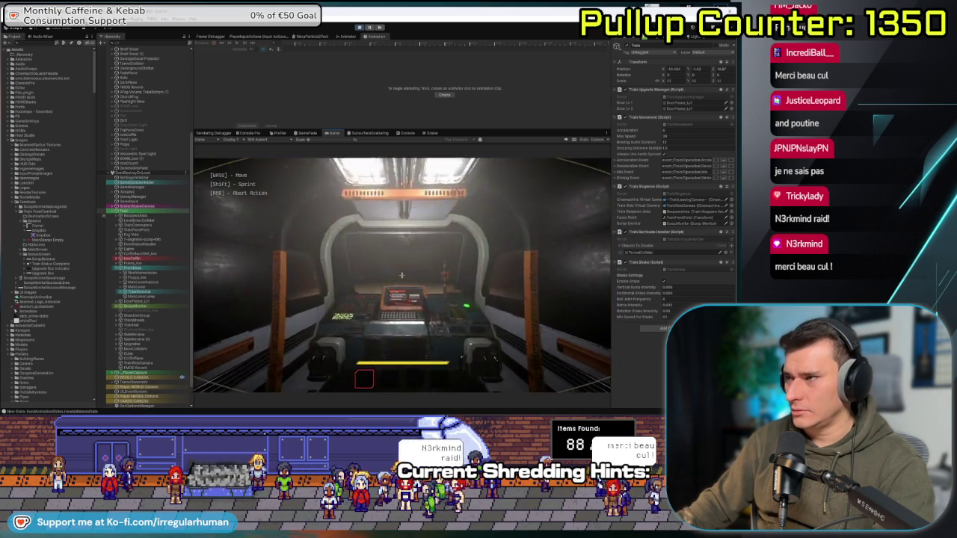
pyautogui.press('w')
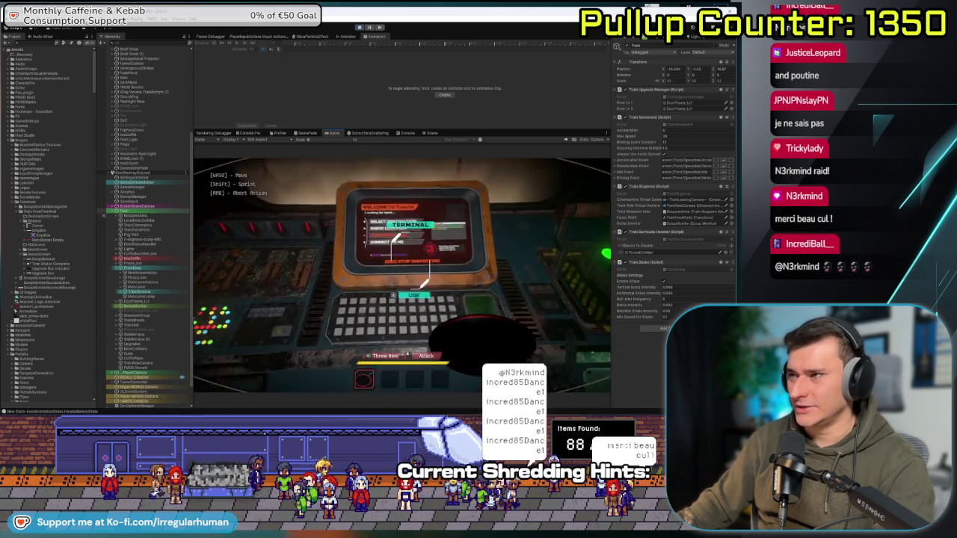
# - Use the terminal again, step through the destination map, then back out to walking
pyautogui.press('e')
pyautogui.press('Return')
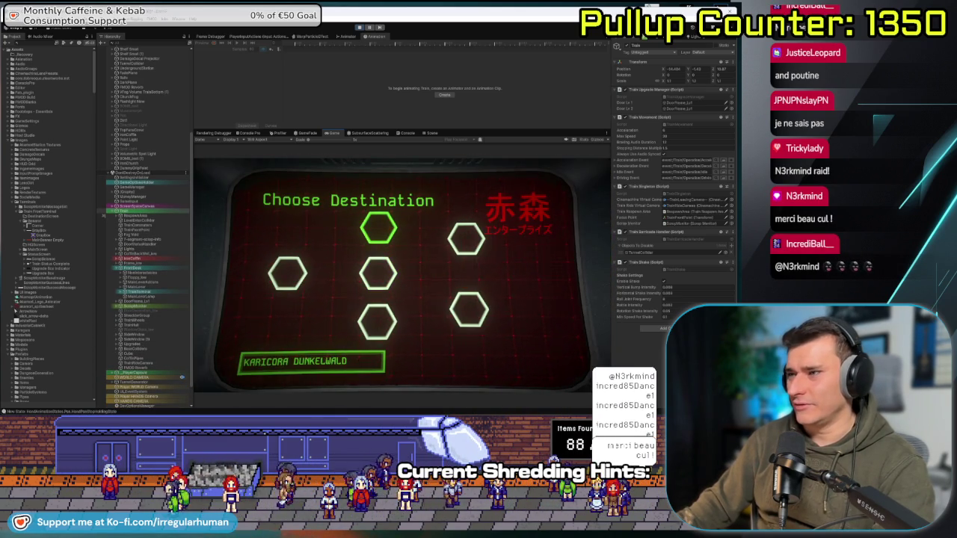
pyautogui.press('Down')
pyautogui.press('Down')
pyautogui.press('Escape')
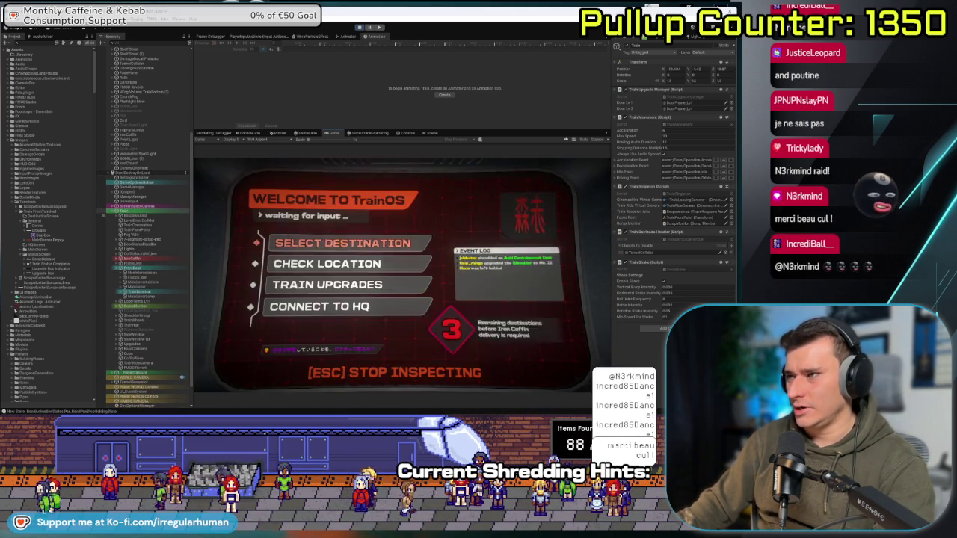
pyautogui.press('Escape')
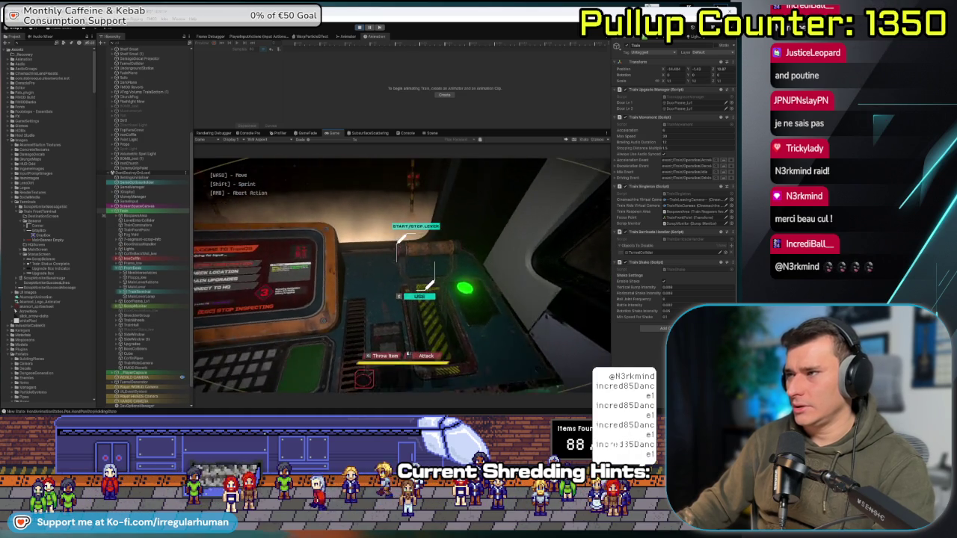
# - Pull the Start/Stop lever to start the train, then move to the door control
pyautogui.press('e')
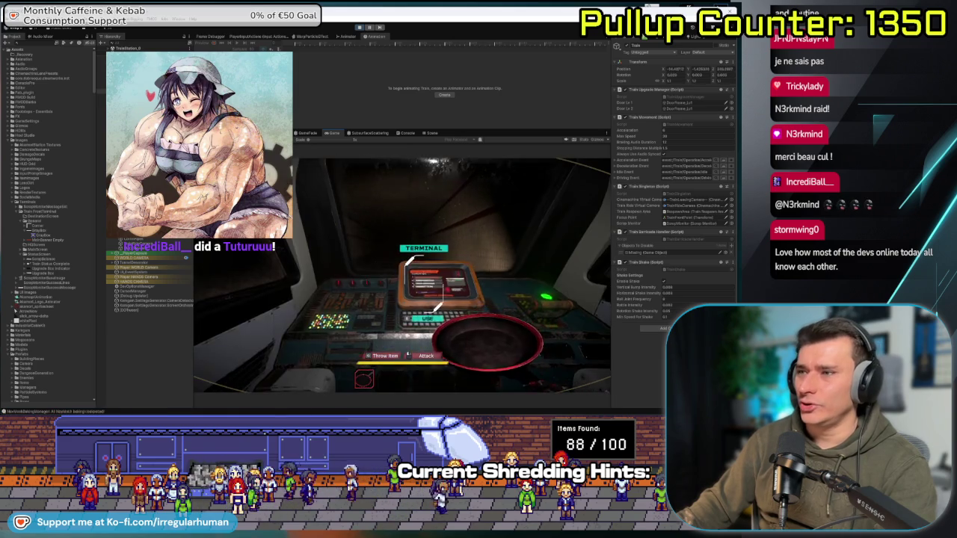
pyautogui.press('e')
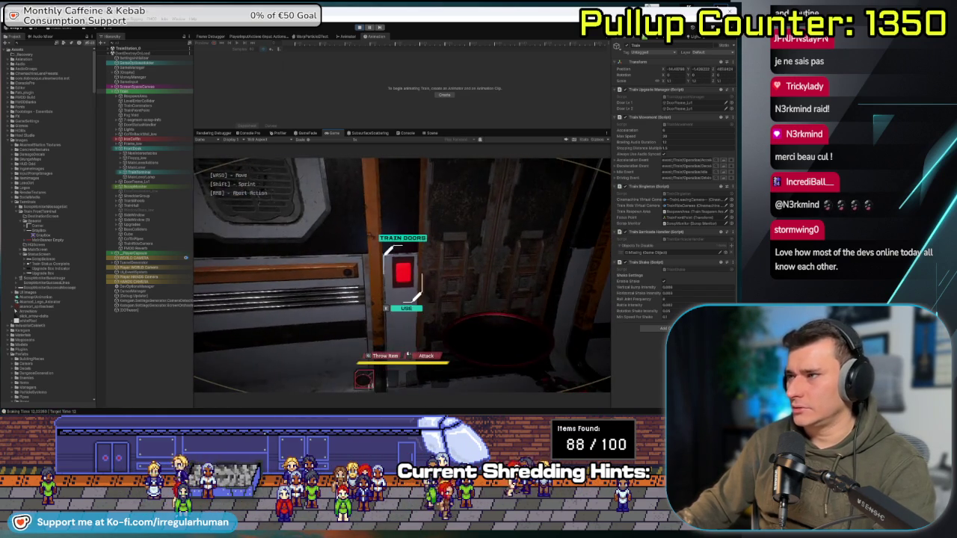
pyautogui.press('e')
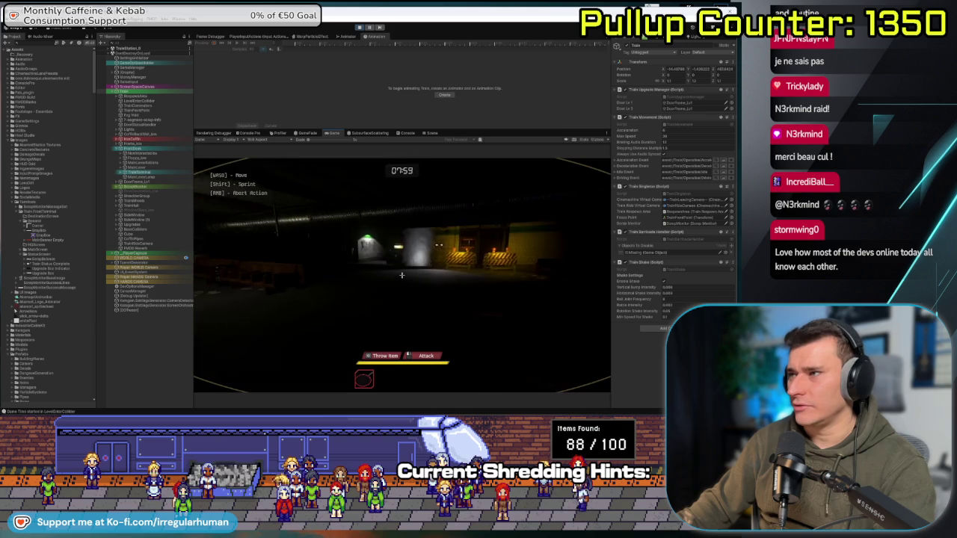
# - Pause the game, then expand Prefabs > Items in the Project window and select Flashlight New
pyautogui.press('Escape')
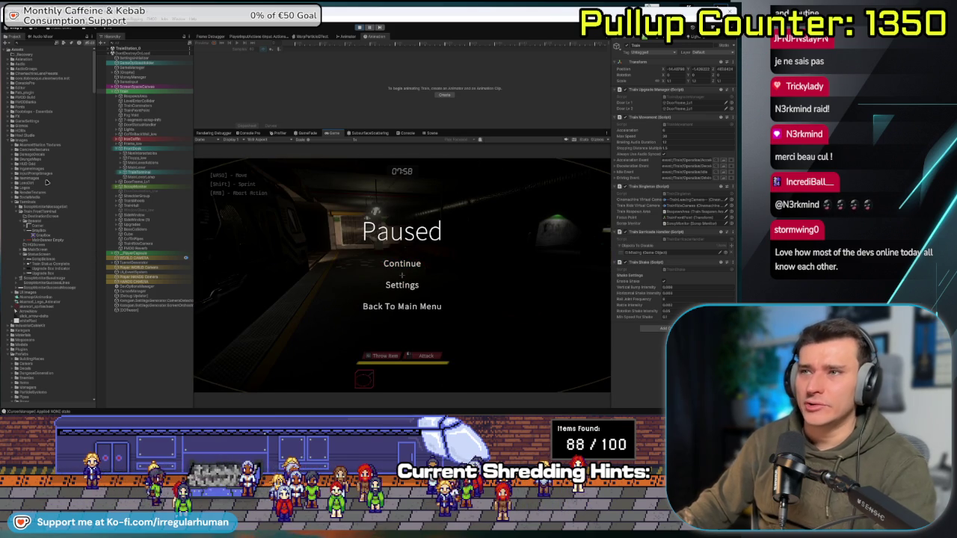
pyautogui.click(23, 141)
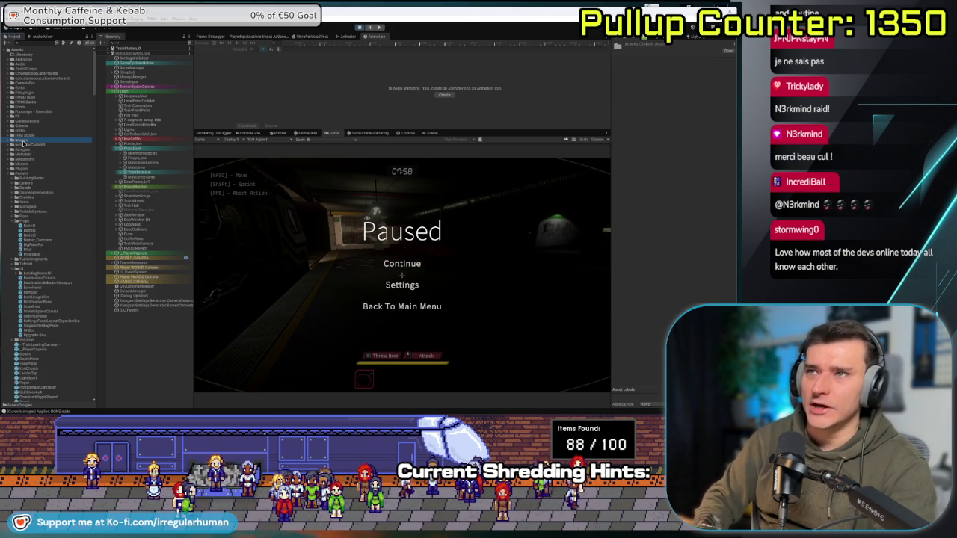
pyautogui.click(16, 221)
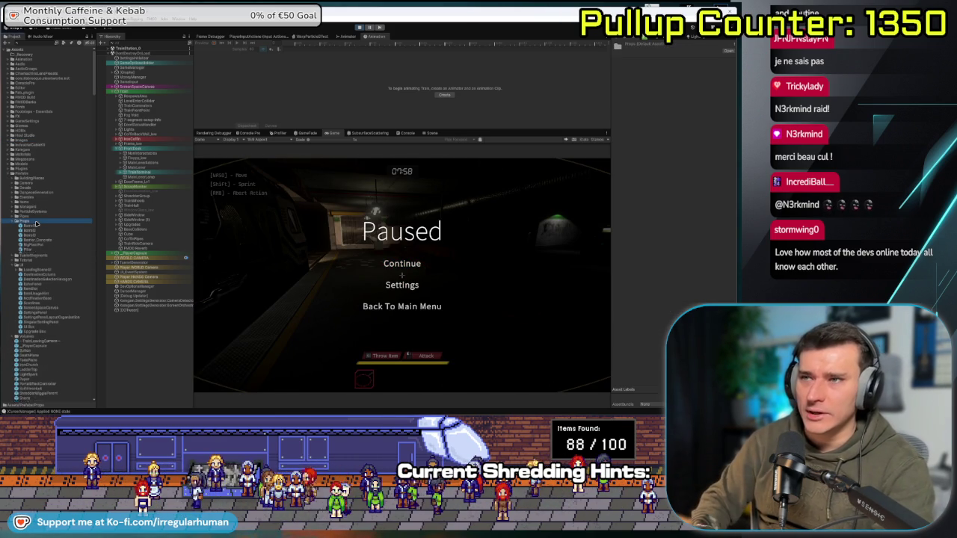
pyautogui.click(34, 225)
pyautogui.scroll(-3, 59, 249)
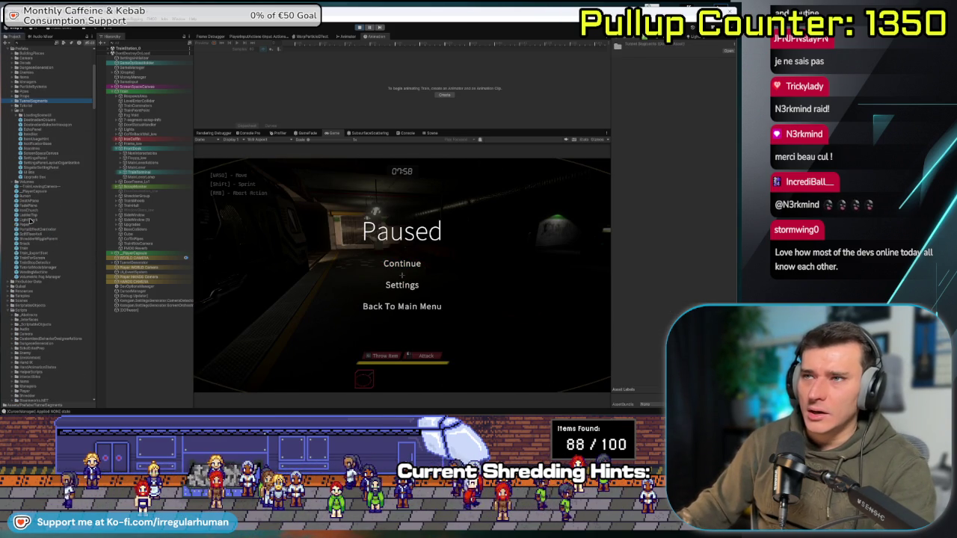
pyautogui.scroll(-3, 14, 128)
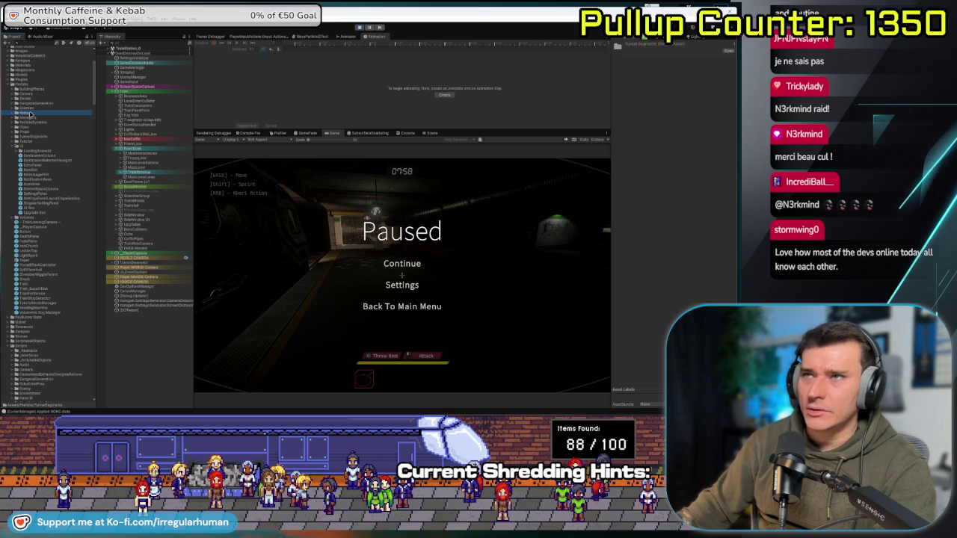
pyautogui.doubleClick(30, 114)
pyautogui.click(41, 132)
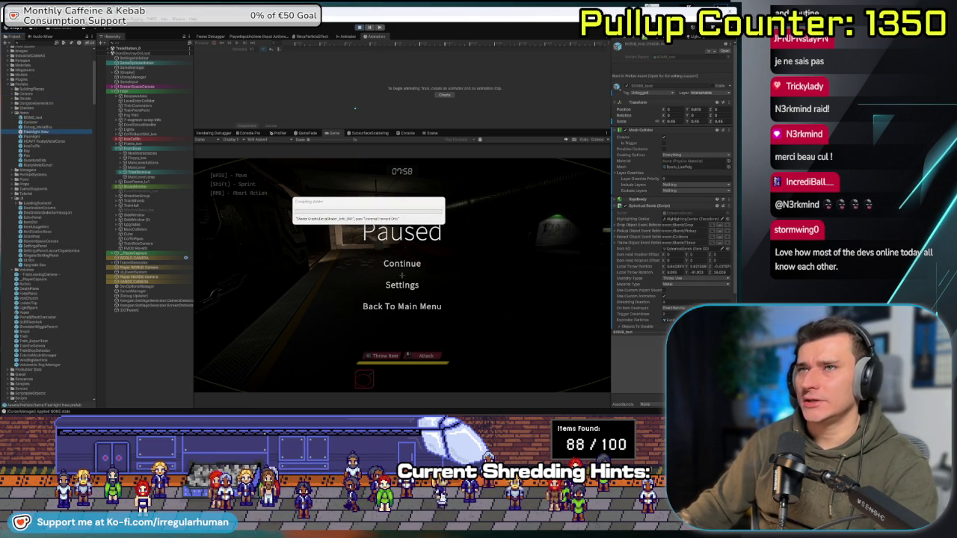
# - Drop a Flashlight New on the tunnel floor by the barrier in the Scene view, then resume play
pyautogui.click(406, 133)
pyautogui.click(432, 133)
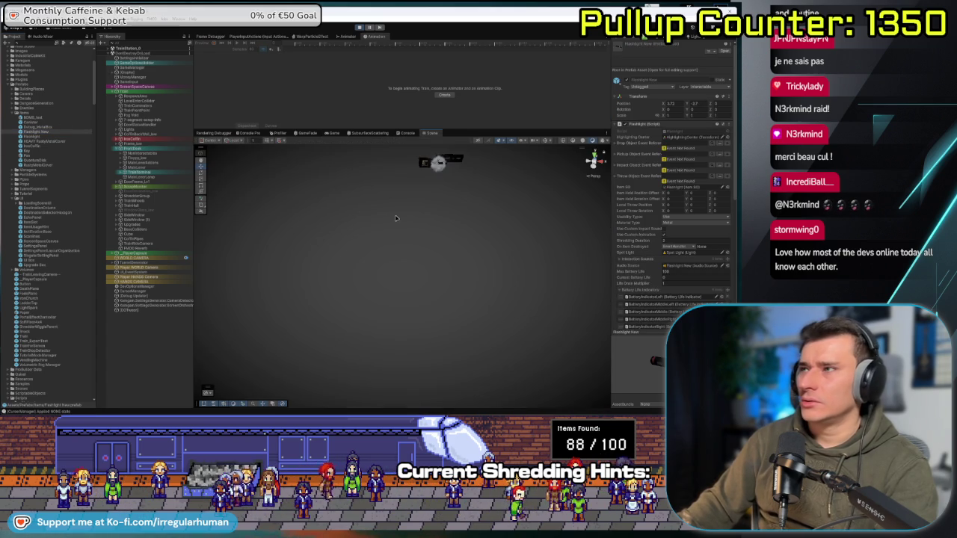
pyautogui.click(153, 196)
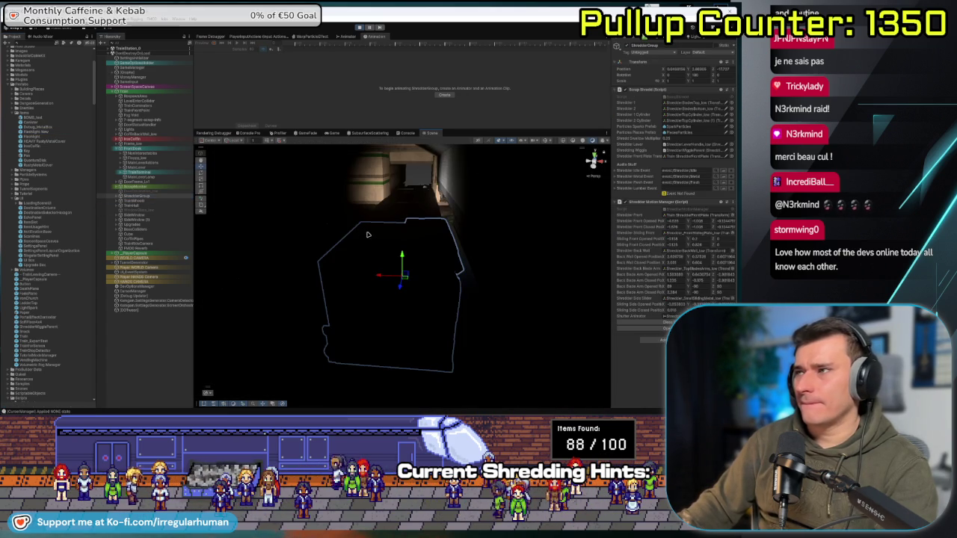
pyautogui.press('f')
pyautogui.moveTo(364, 204); pyautogui.dragTo(524, 219)
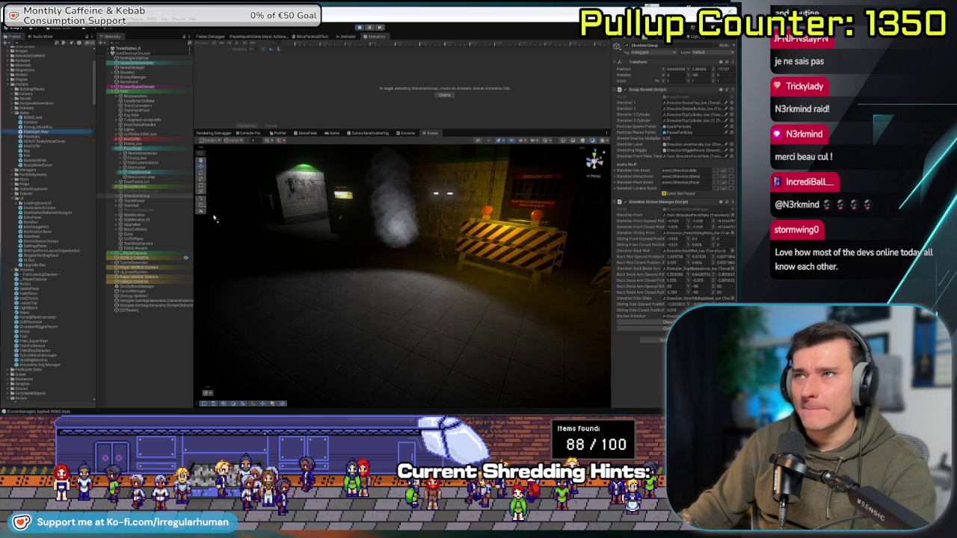
pyautogui.moveTo(32, 133); pyautogui.dragTo(329, 247)
pyautogui.hotkey('ctrl', 'p')
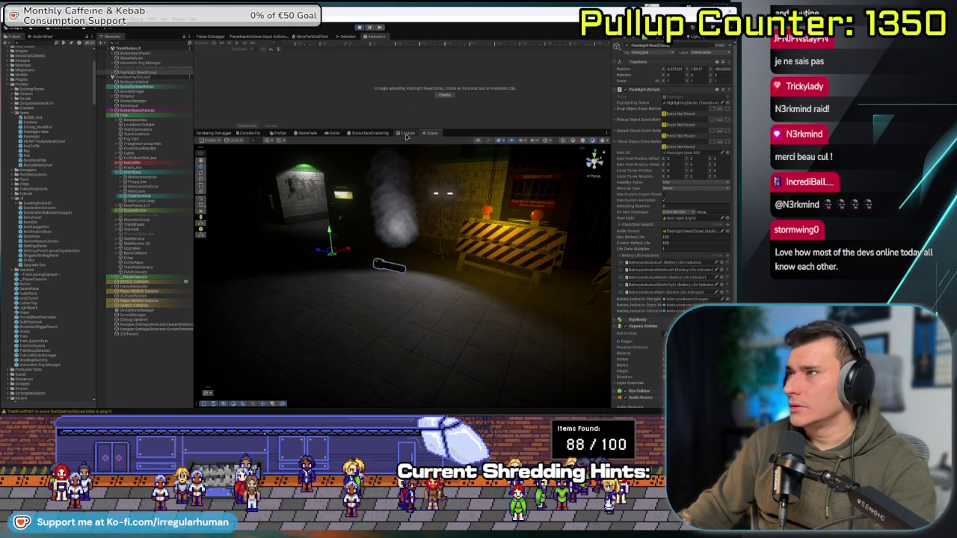
pyautogui.click(402, 261)
# - Walk to the flashlight by the barrier and pick it up
pyautogui.press('w')
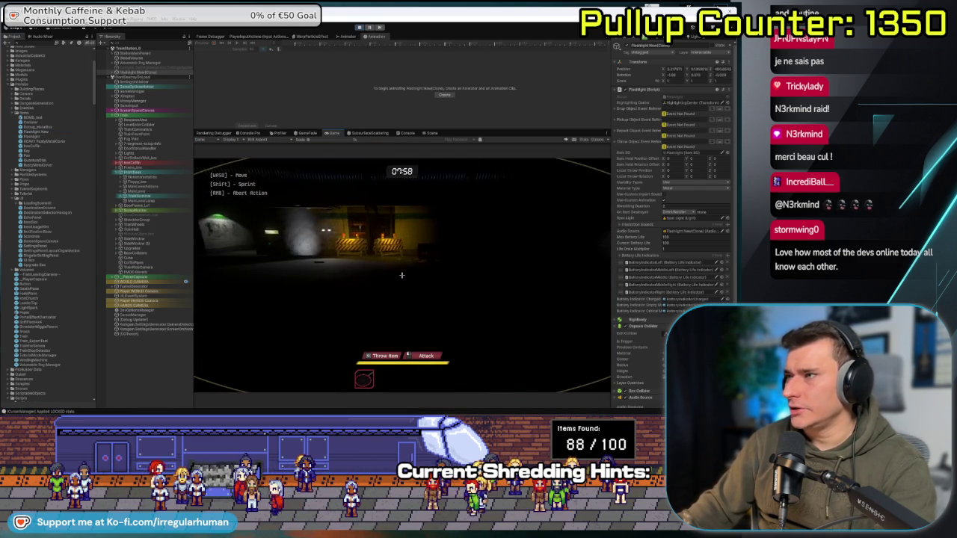
pyautogui.press('w')
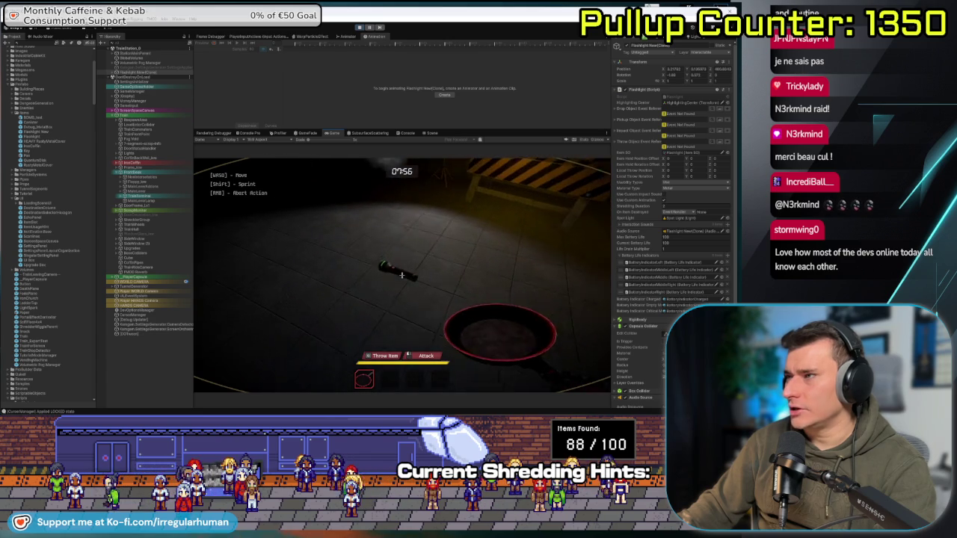
pyautogui.press('e')
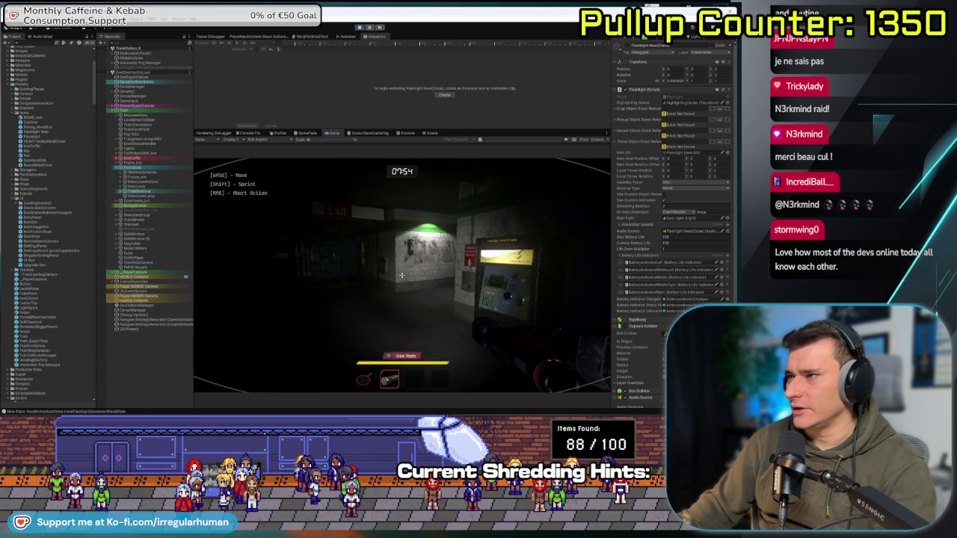
pyautogui.moveTo(402, 275)
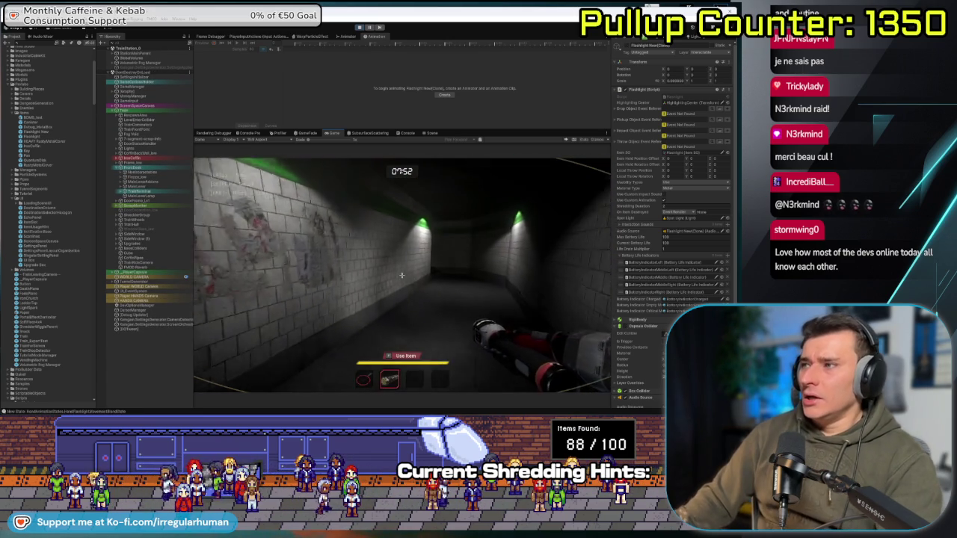
# - Carry the flashlight down the corridor, up the stairs, and through the doorway
pyautogui.press('w')
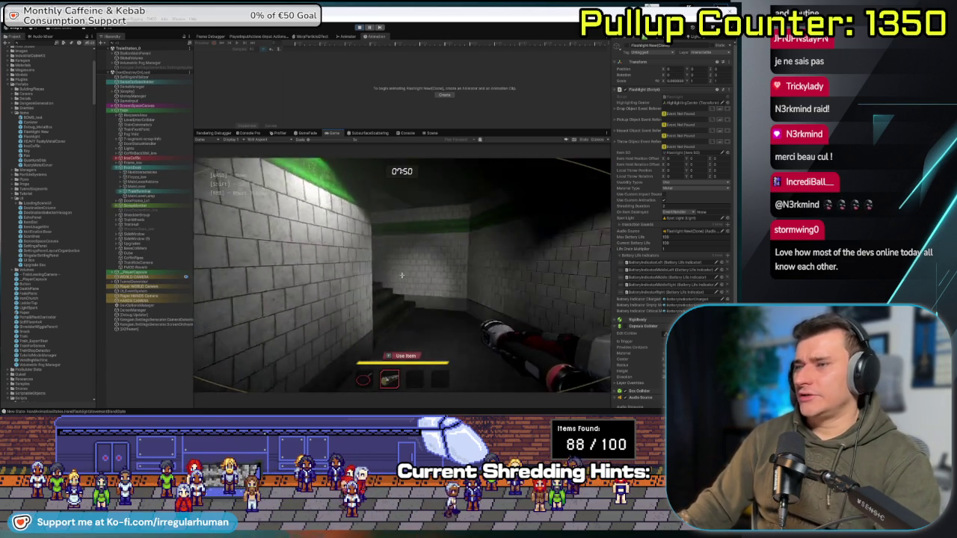
pyautogui.press('w')
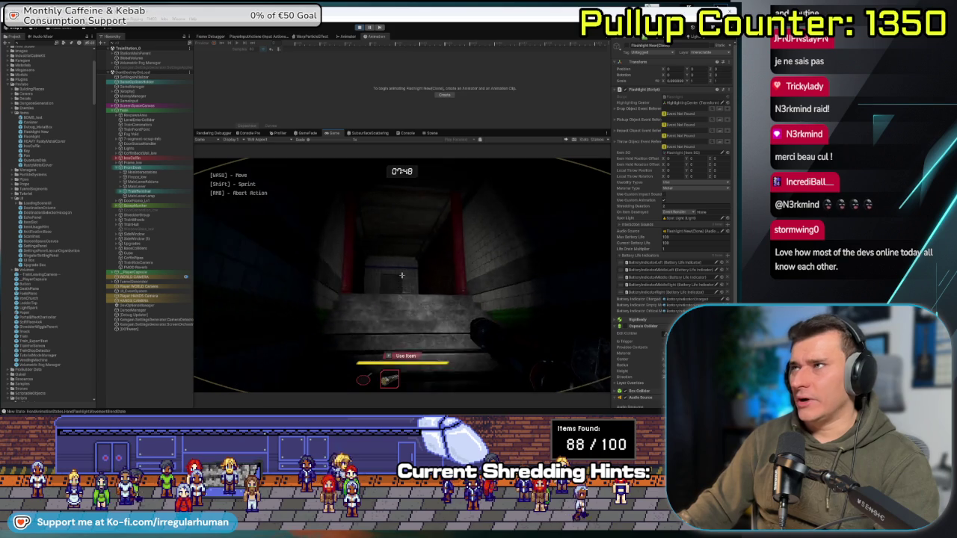
pyautogui.press('w')
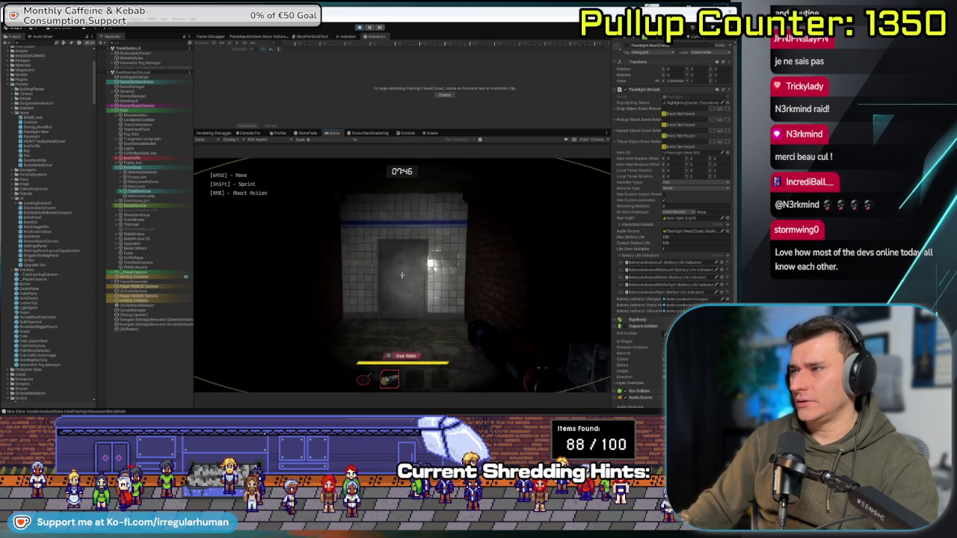
pyautogui.press('w')
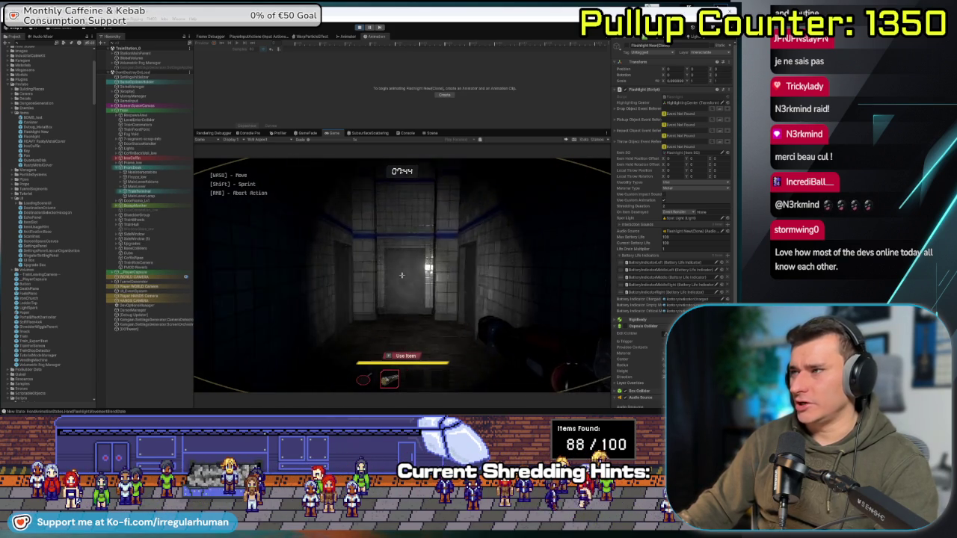
pyautogui.press('w')
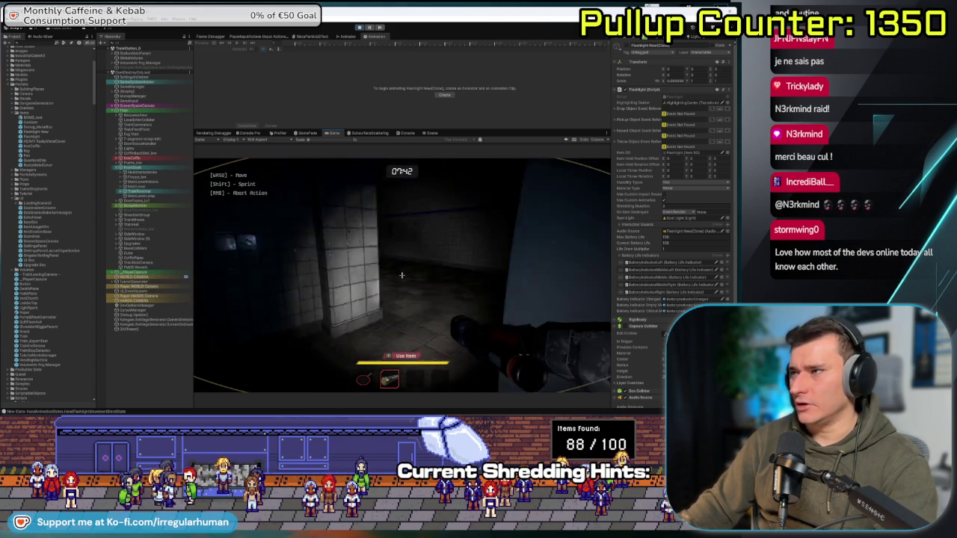
pyautogui.press('w')
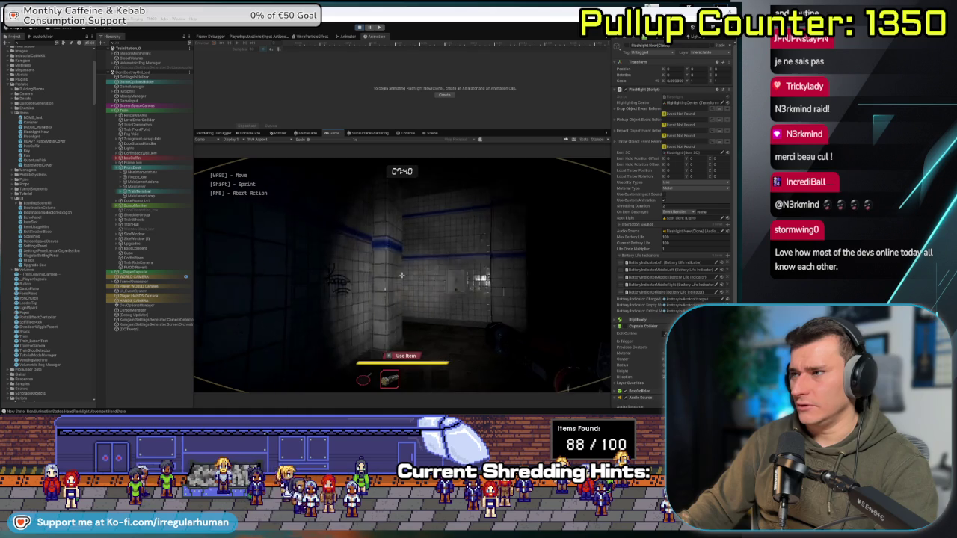
# - Explore the dark tiled corridors with the flashlight beam, ending facing the staircase
pyautogui.press('w')
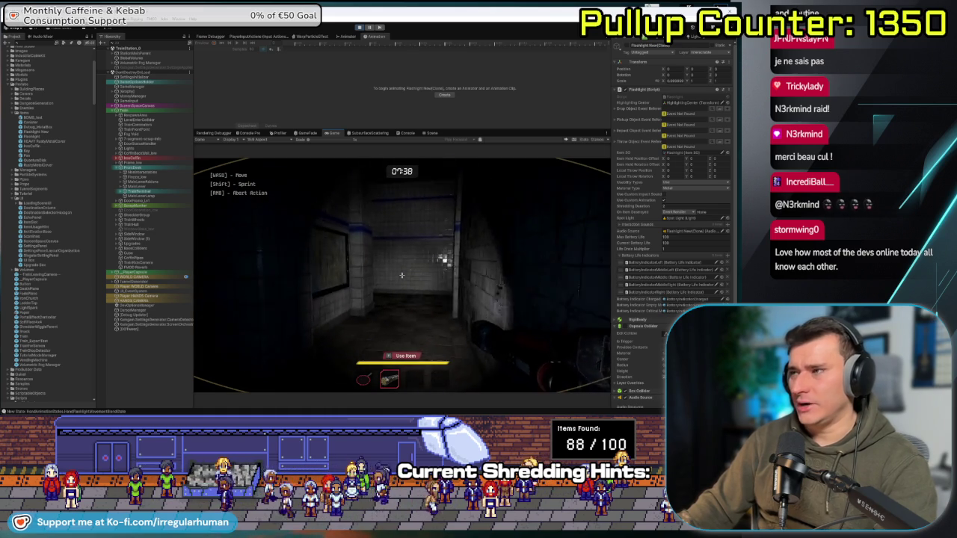
pyautogui.press('w')
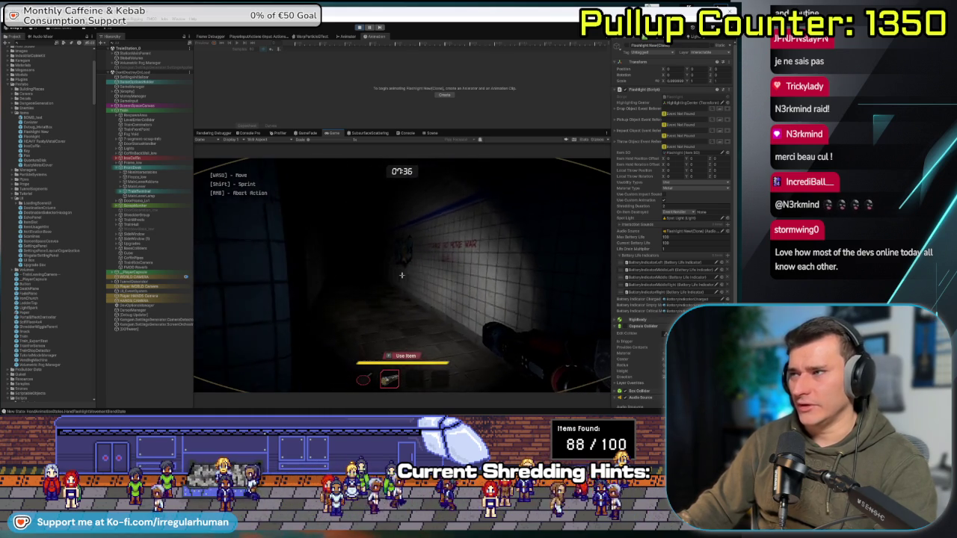
pyautogui.press('w')
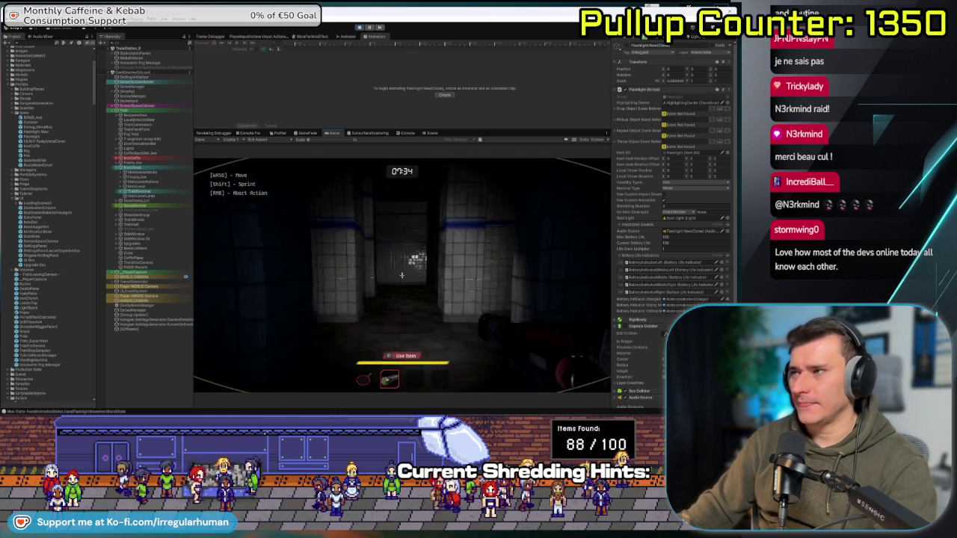
pyautogui.press('w')
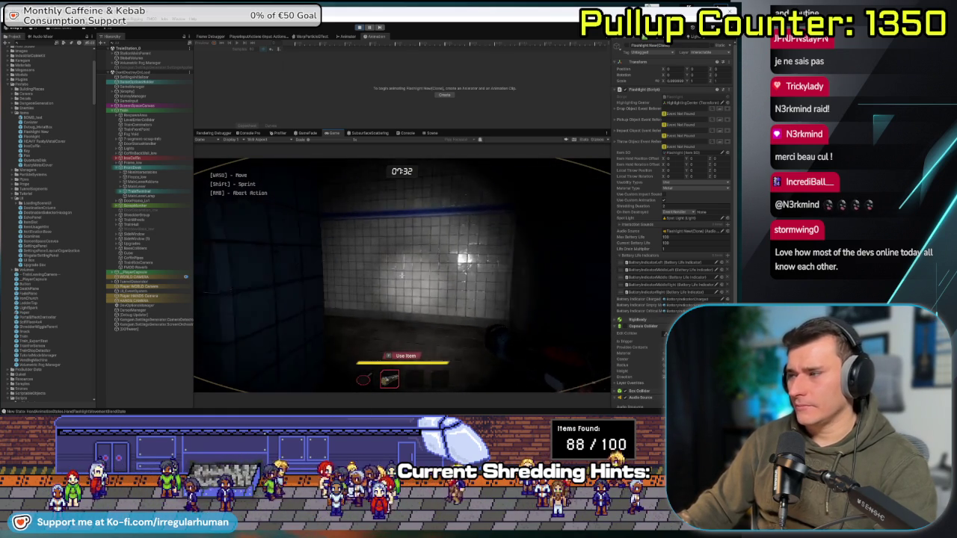
pyautogui.press('w')
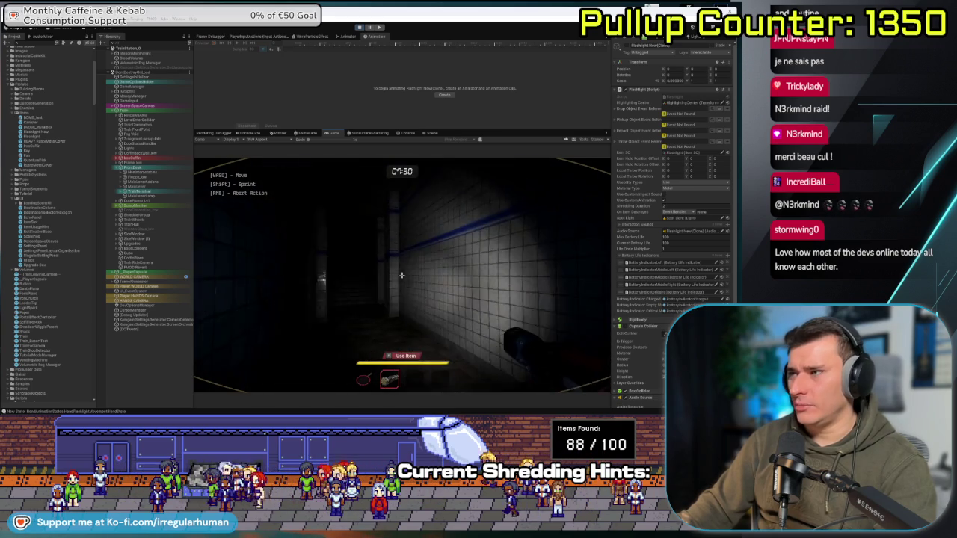
pyautogui.press('w')
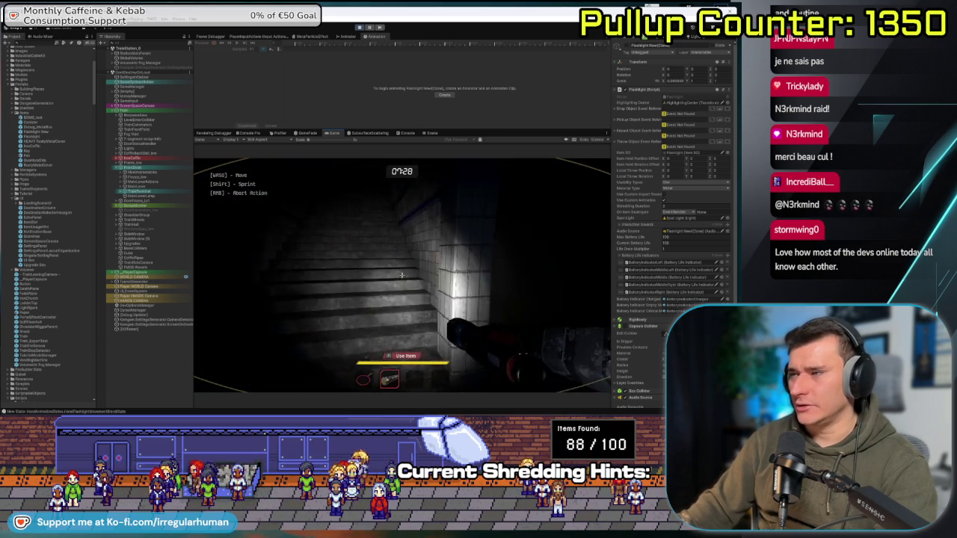
pyautogui.press('w')
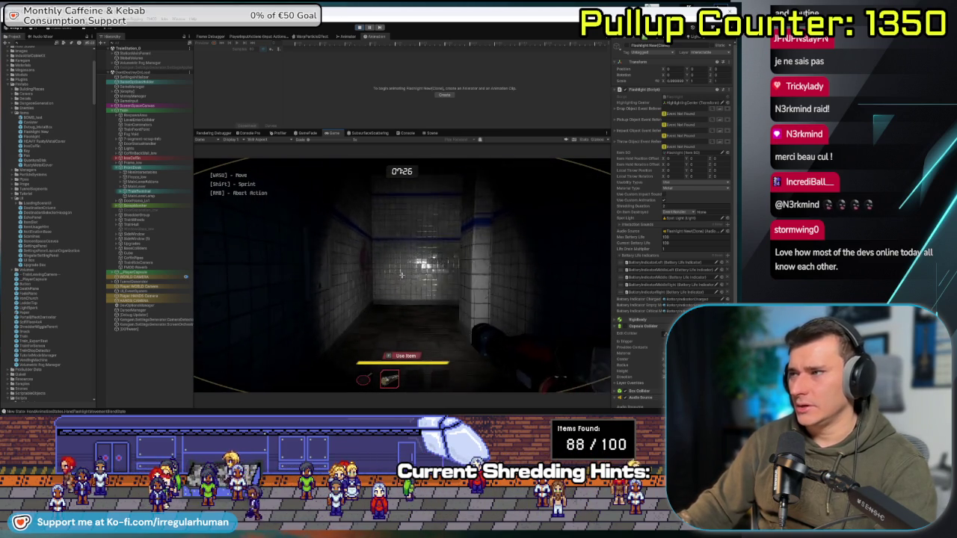
pyautogui.press('w')
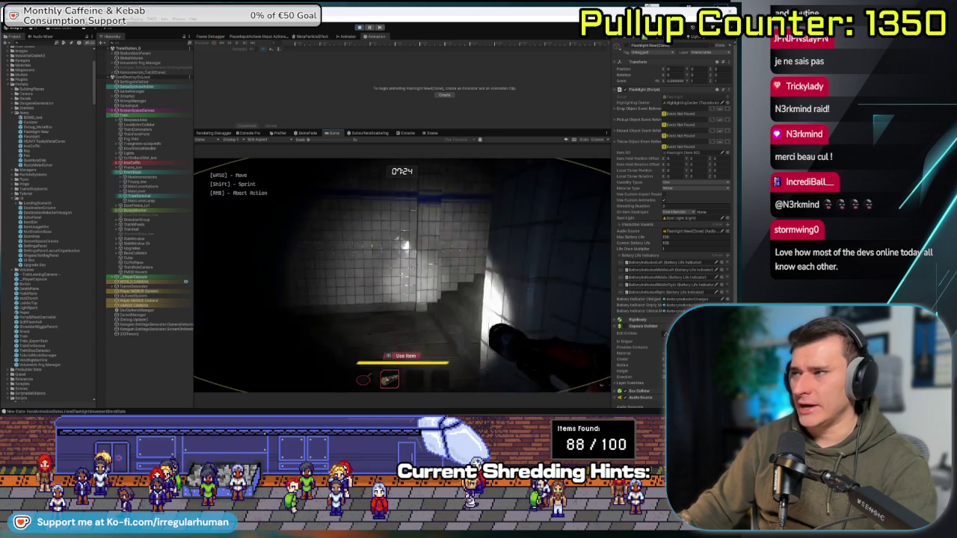
pyautogui.press('w')
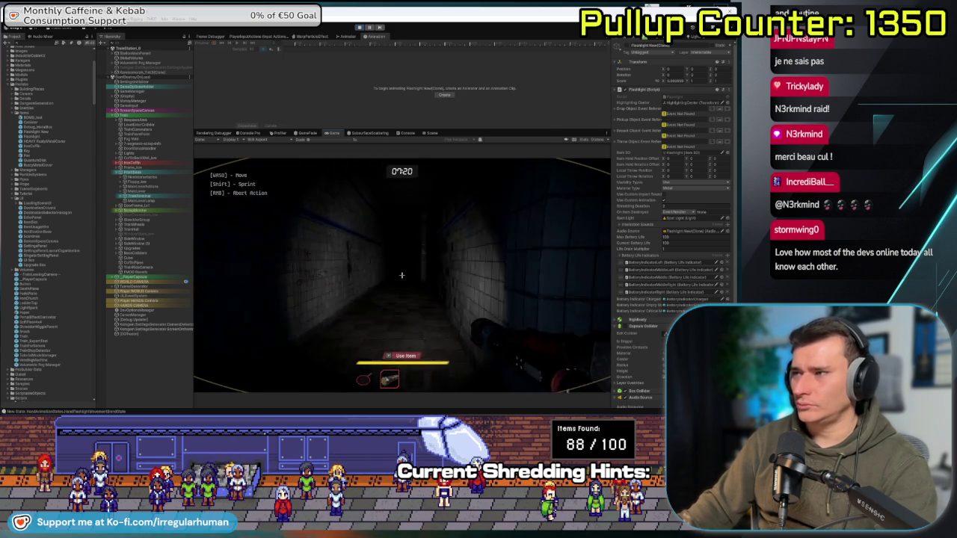
# - Switch on the flashlight to light the tiled walls, explore, then pause with Escape
pyautogui.click(402, 276)
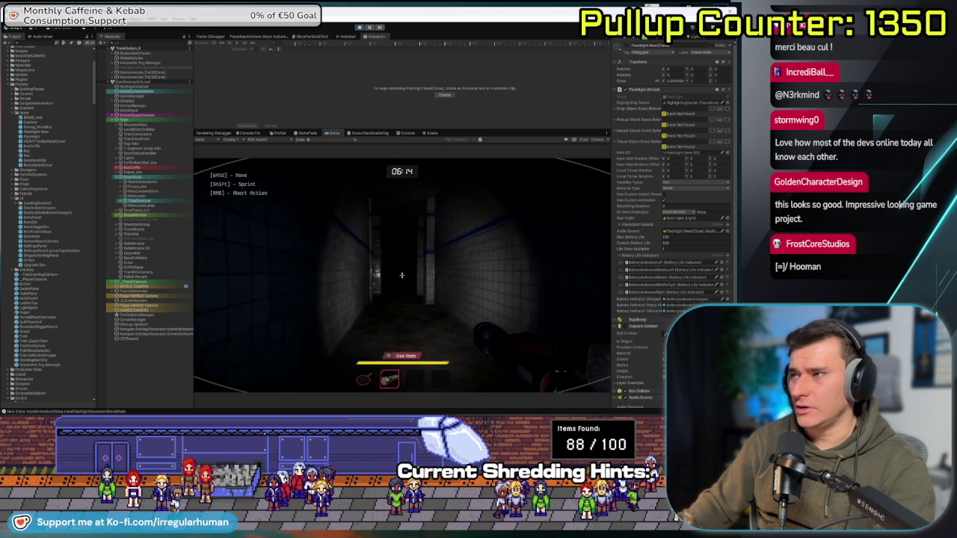
pyautogui.press('Escape')
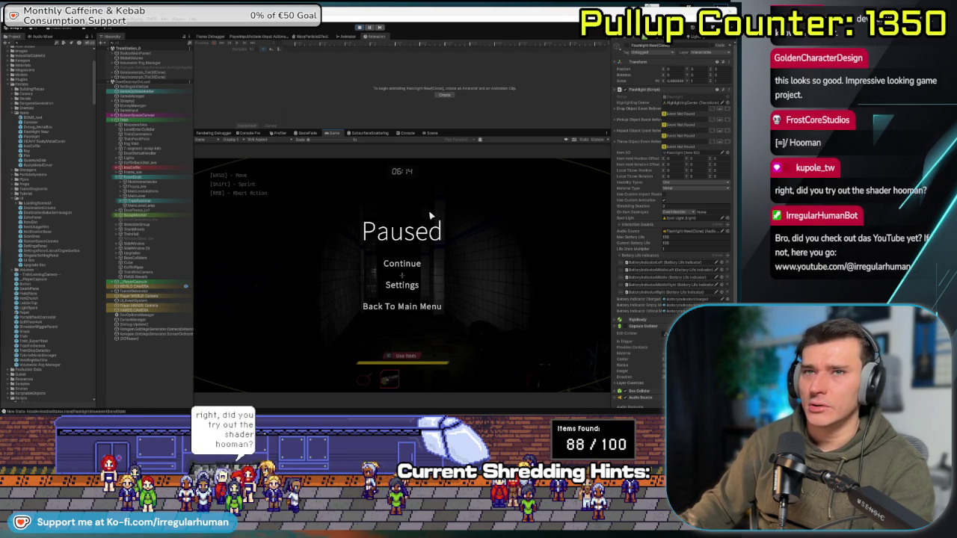
# - Exit Play mode, frame the service door wall, and select the Train object
pyautogui.click(401, 263)
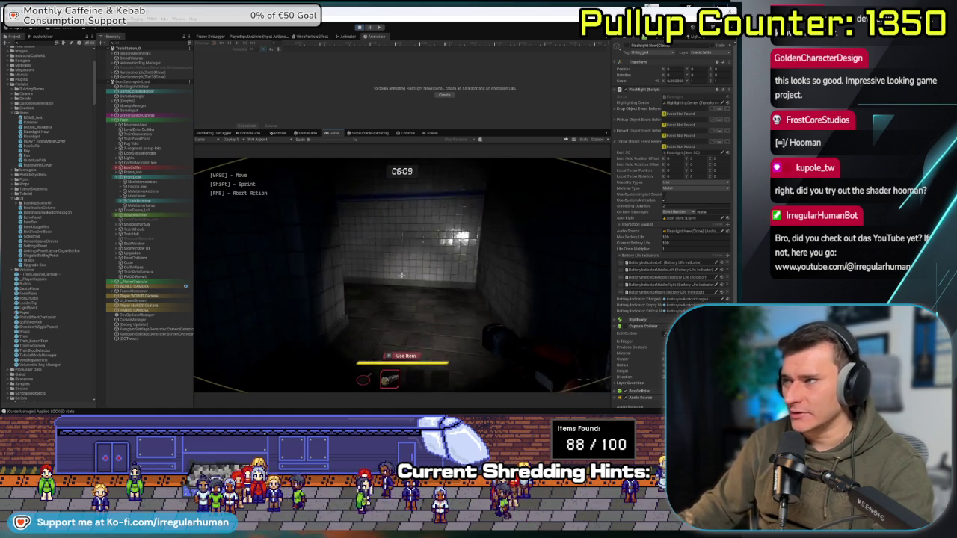
pyautogui.press('Escape')
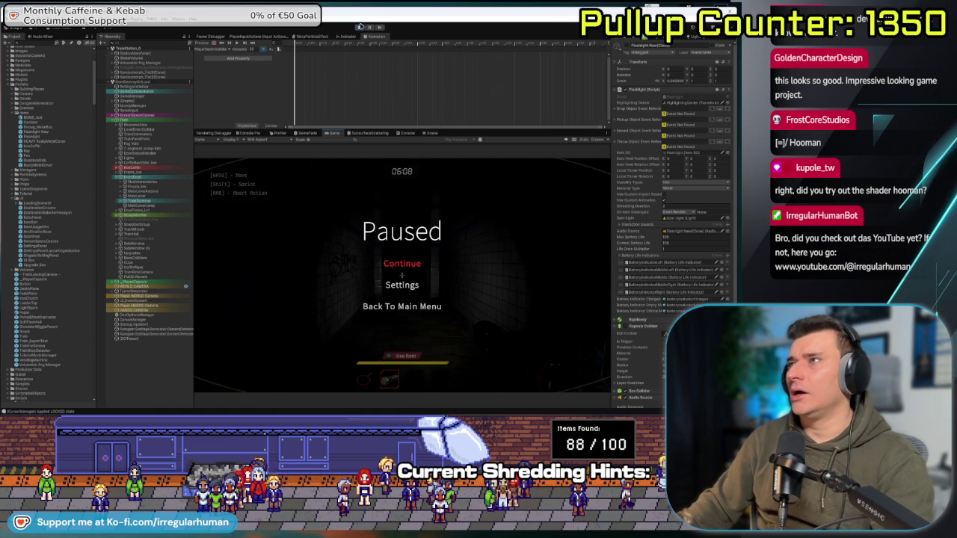
pyautogui.click(360, 27)
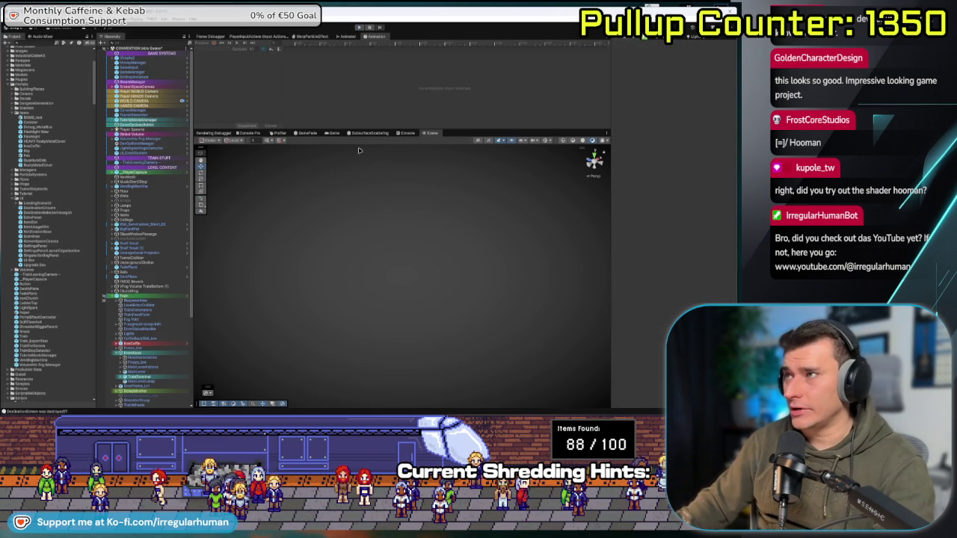
pyautogui.doubleClick(131, 224)
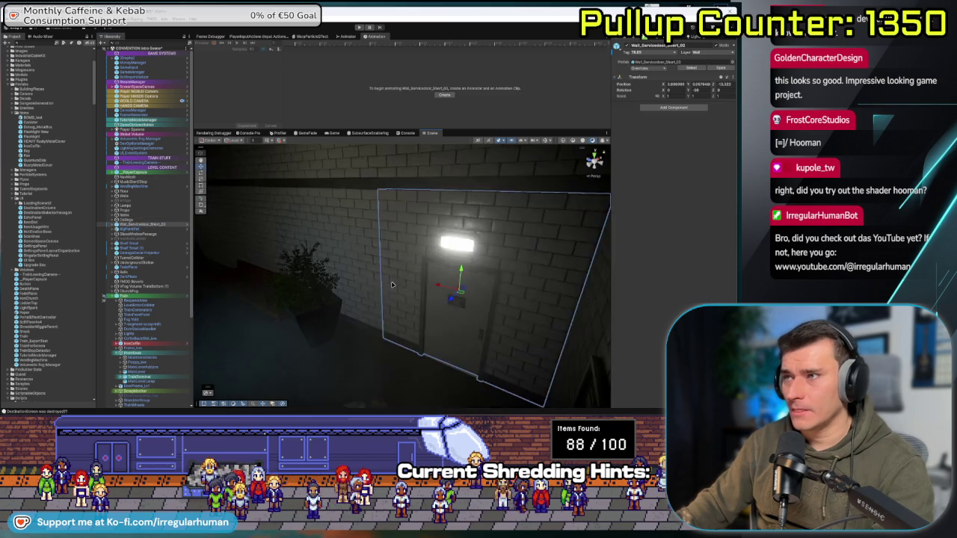
pyautogui.moveTo(381, 247); pyautogui.dragTo(373, 260)
pyautogui.click(141, 297)
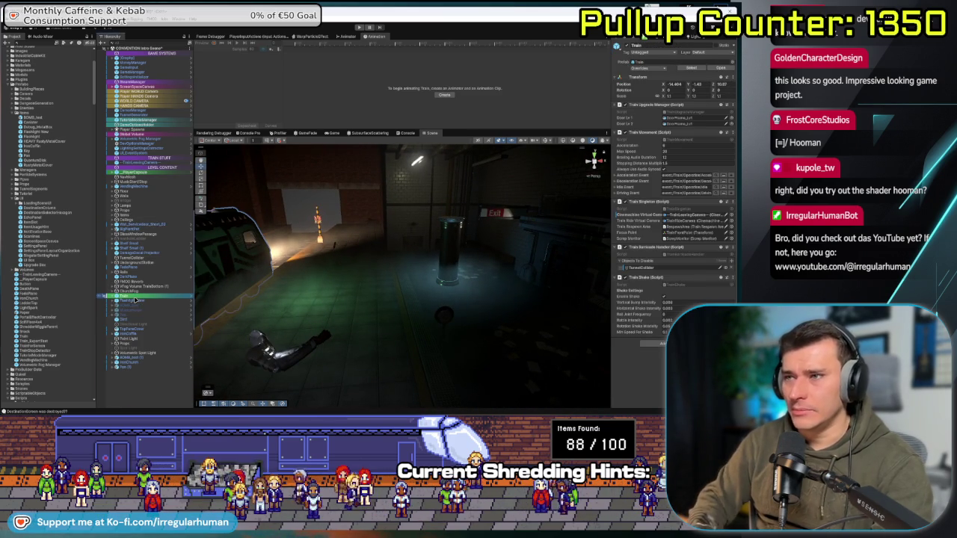
# - Collapse the expanded Project folders, including Scripts and X_UrbanUnderground
pyautogui.click(28, 84)
pyautogui.doubleClick(25, 84)
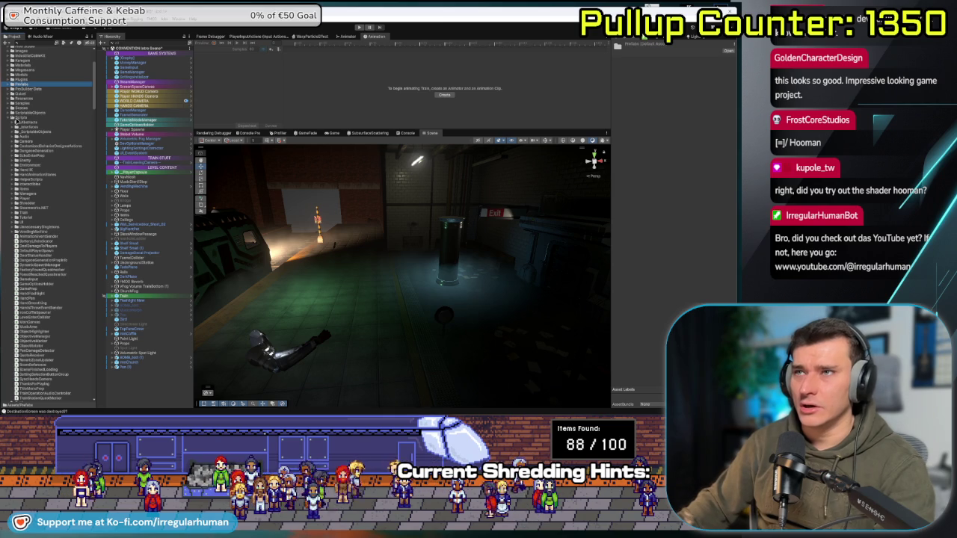
pyautogui.doubleClick(24, 118)
pyautogui.doubleClick(32, 152)
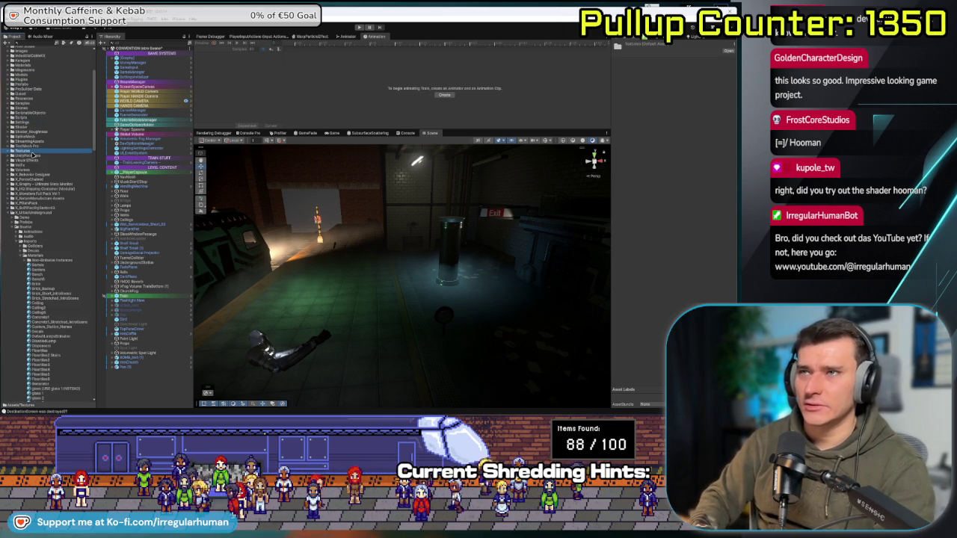
pyautogui.doubleClick(31, 214)
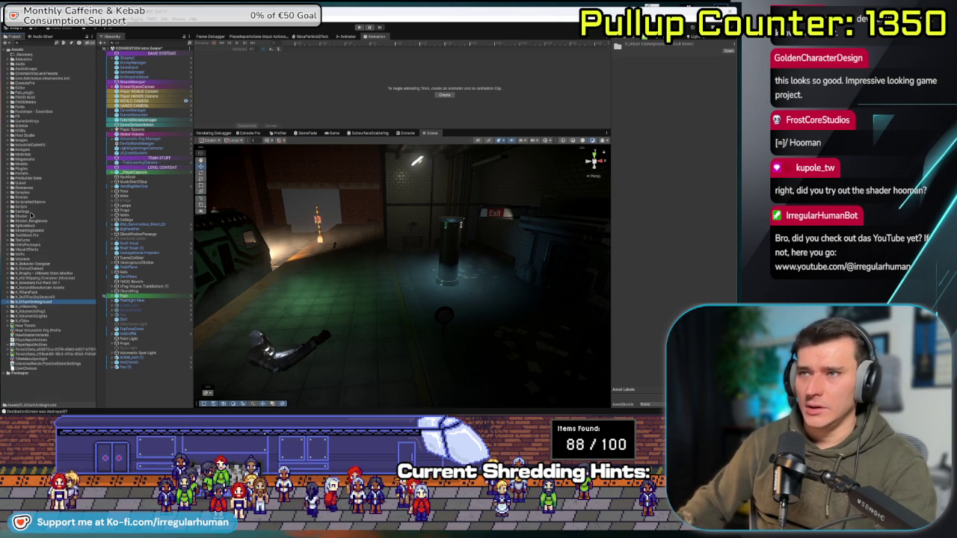
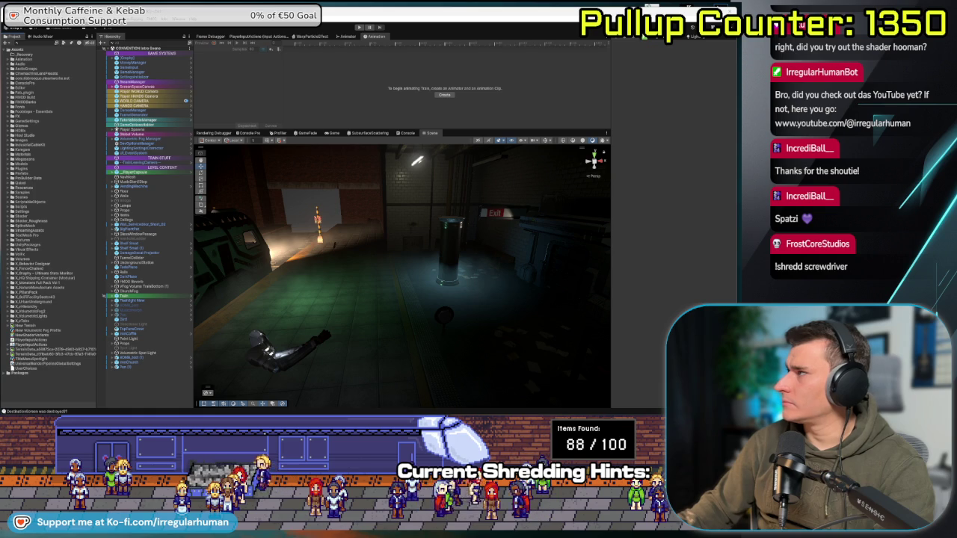
# - Review the Beautify URP package's file list and import all of its files
pyautogui.moveTo(355, 97)
pyautogui.mouseDown()
pyautogui.moveTo(382, 79)
pyautogui.moveTo(390, 176)
pyautogui.moveTo(368, 189)
pyautogui.moveTo(418, 97)
pyautogui.moveTo(422, 106)
pyautogui.mouseUp()
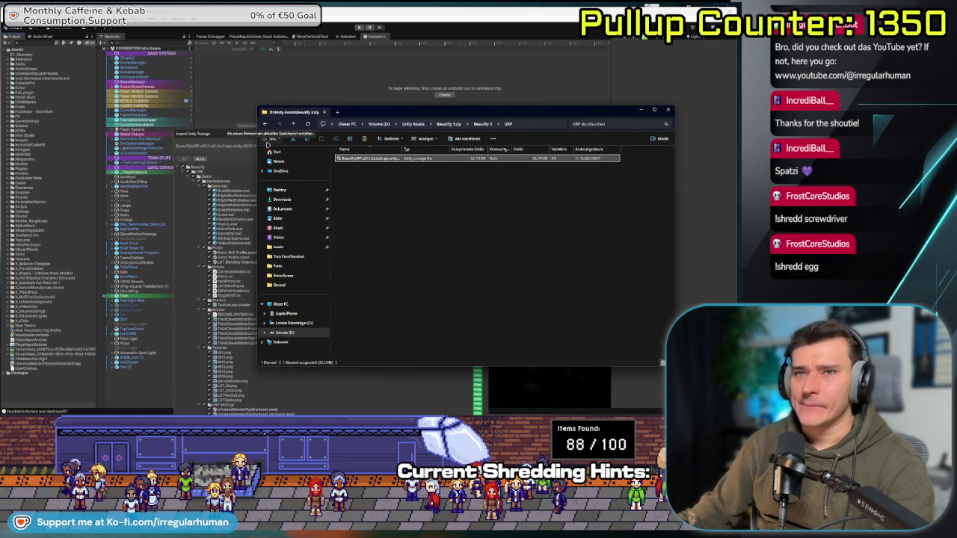
pyautogui.click(219, 135)
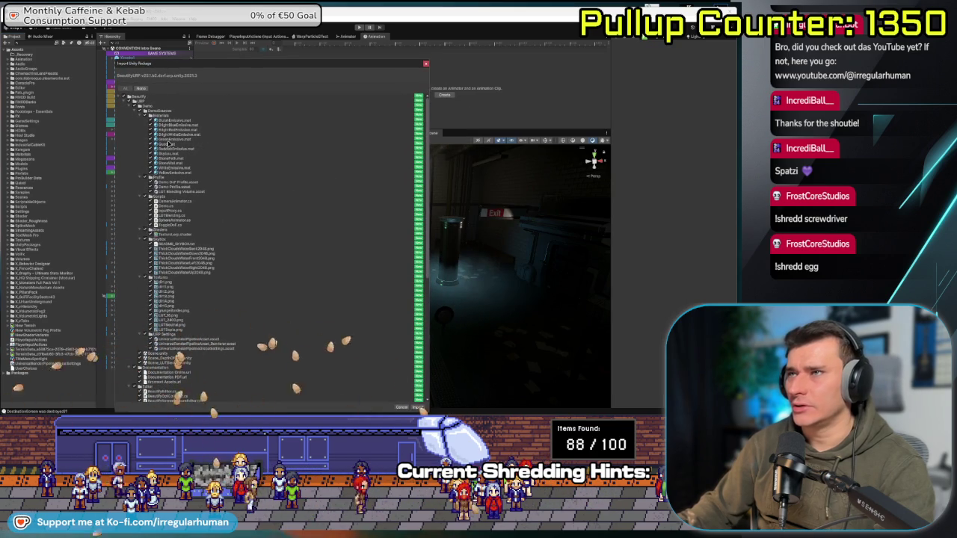
pyautogui.scroll(-5, 421, 234)
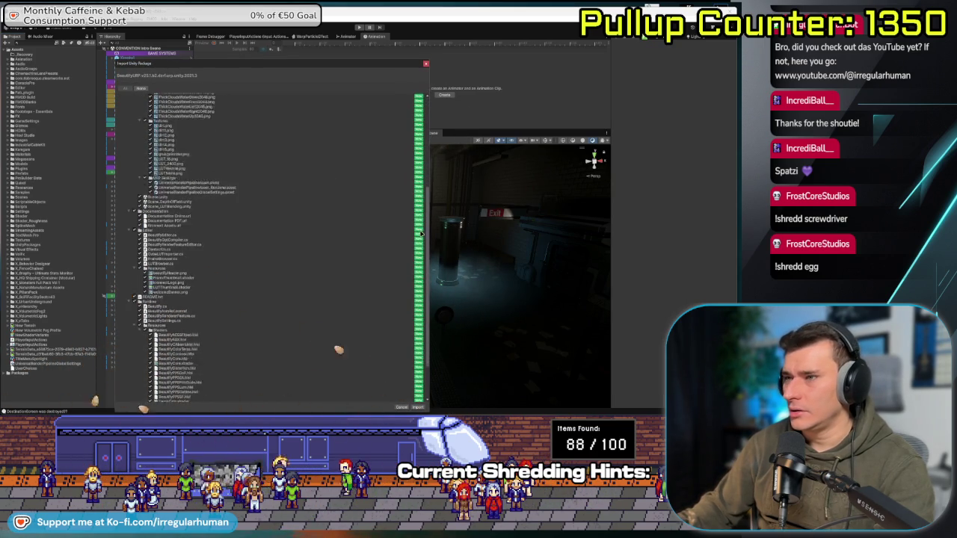
pyautogui.scroll(-2, 421, 234)
pyautogui.scroll(7, 421, 224)
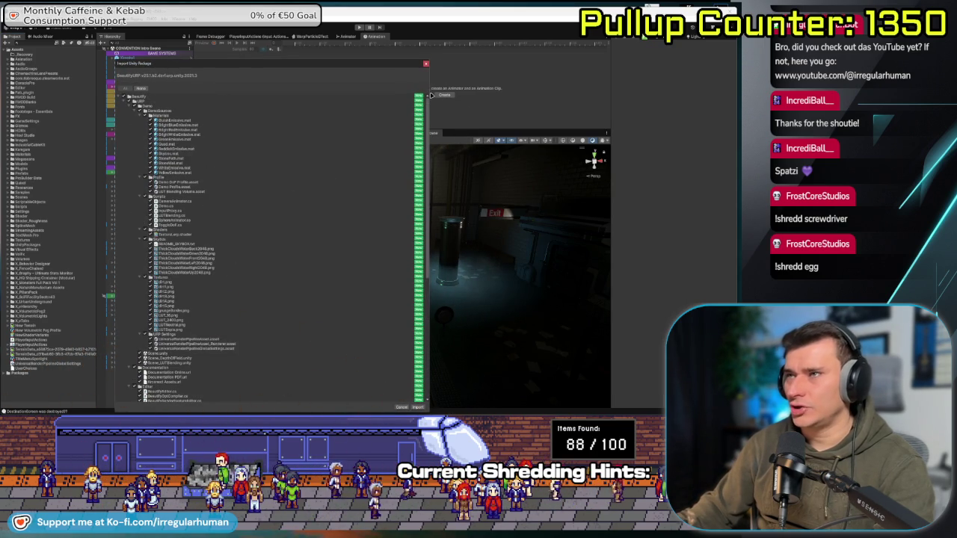
pyautogui.scroll(-3, 425, 127)
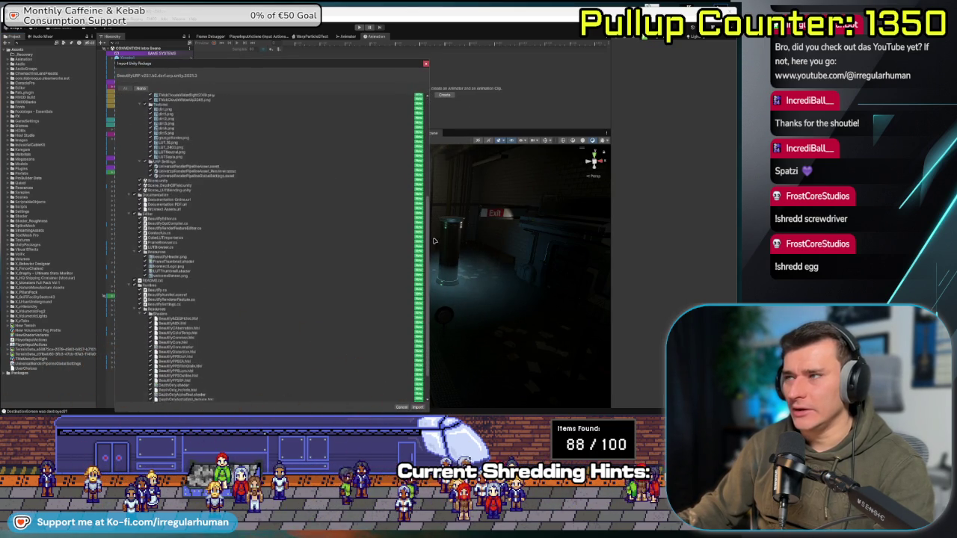
pyautogui.scroll(-3, 425, 284)
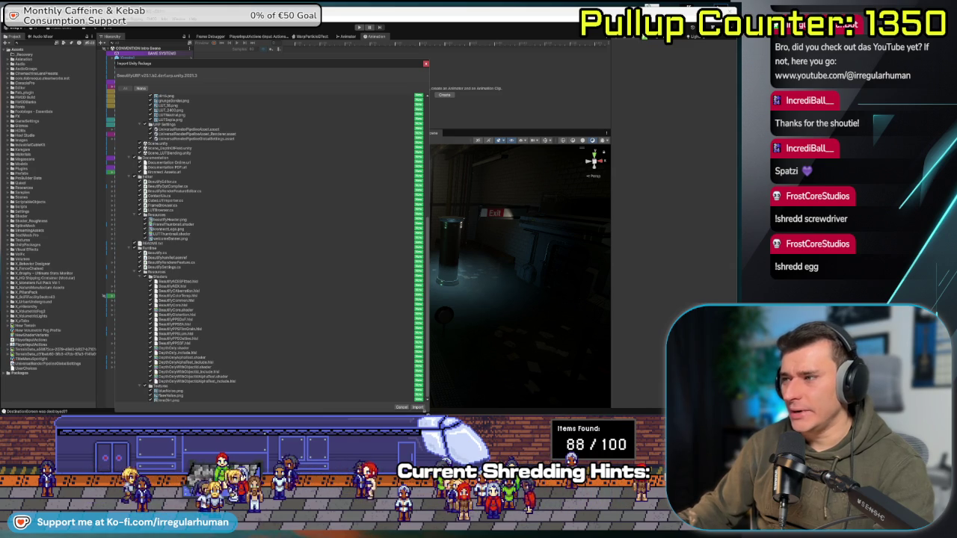
pyautogui.click(418, 407)
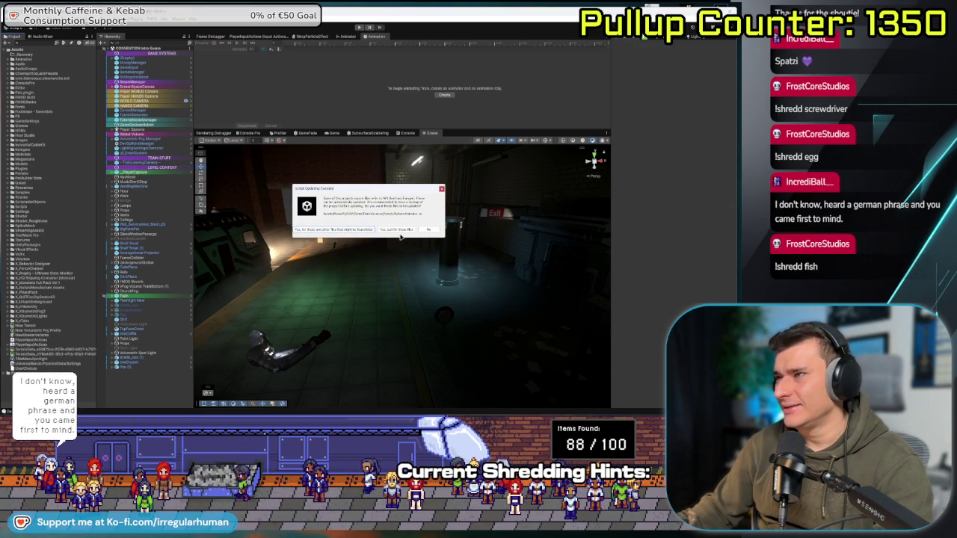
# - Accept the obsolete API update, then open the BeautifyRenderFeatureEditor CS0118 error from the Console in Rider
pyautogui.click(311, 230)
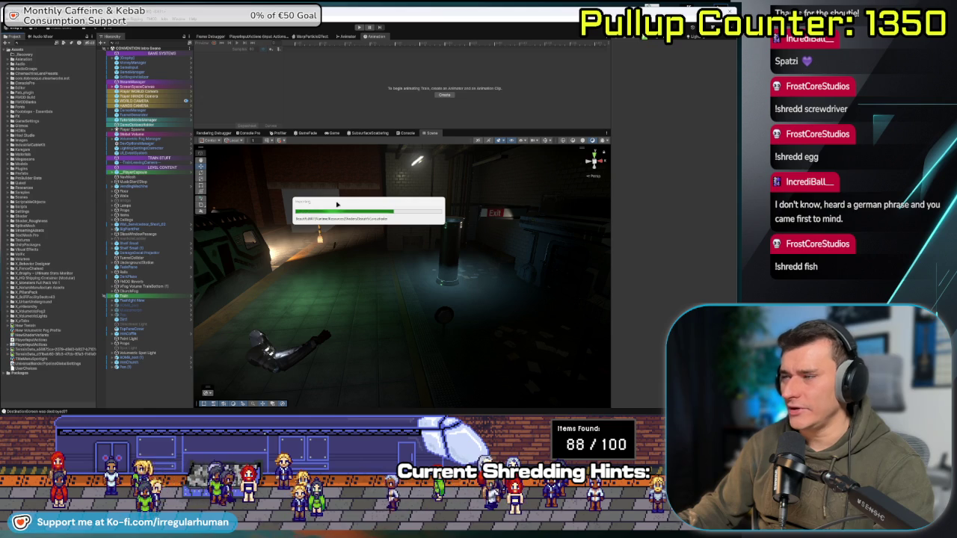
pyautogui.moveTo(337, 204); pyautogui.dragTo(240, 152)
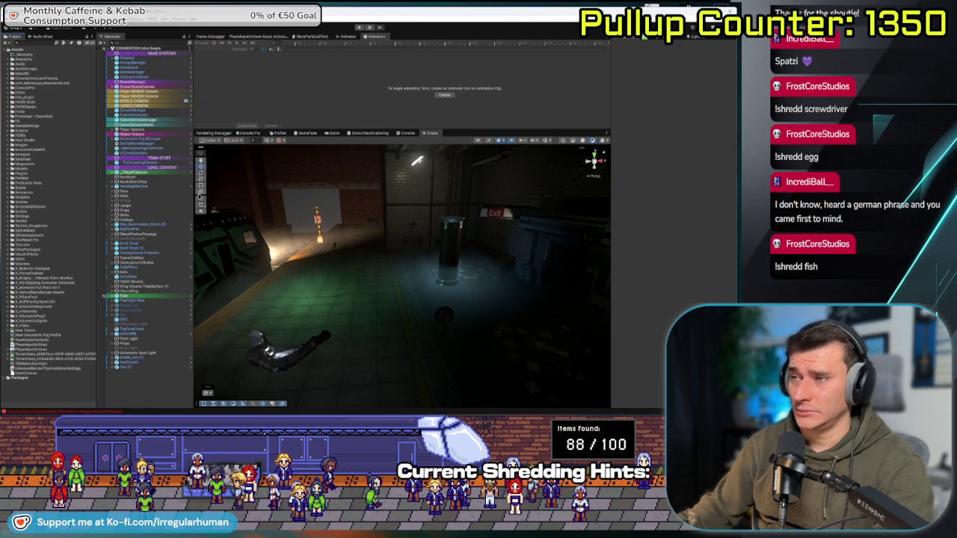
pyautogui.click(105, 412)
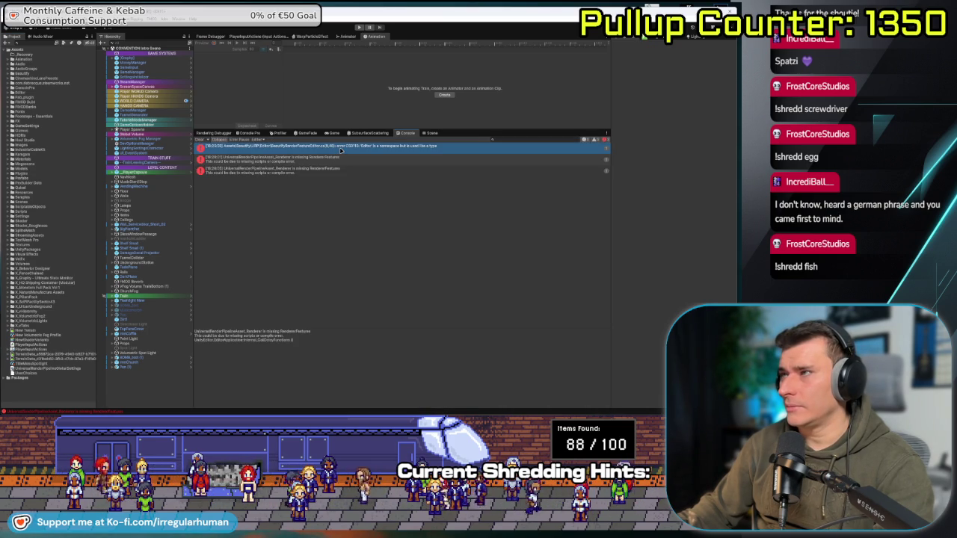
pyautogui.click(339, 148)
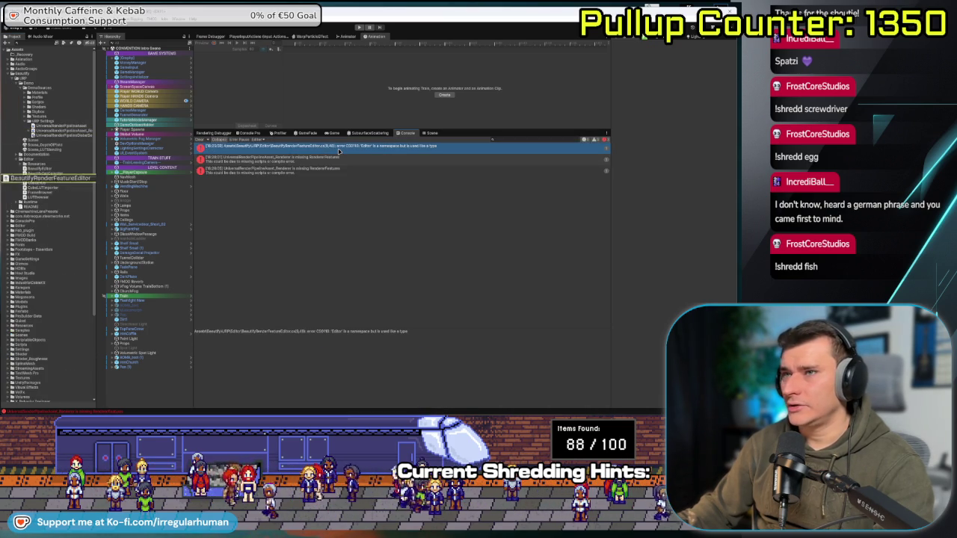
pyautogui.doubleClick(339, 151)
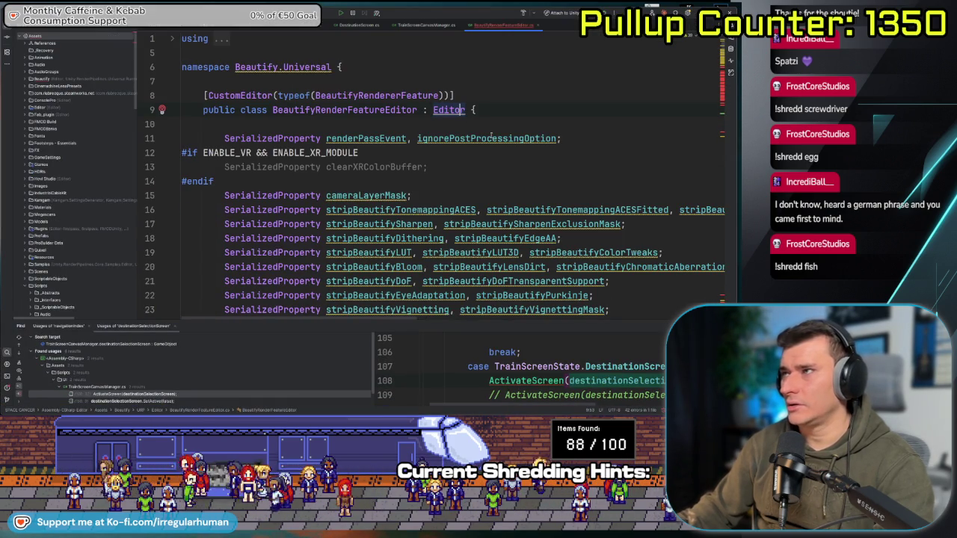
# - Resolve 'Editor' on line 9 as UnityEditor.Editor via Alt+Enter, then return to Unity
pyautogui.hotkey('alt', 'Return')
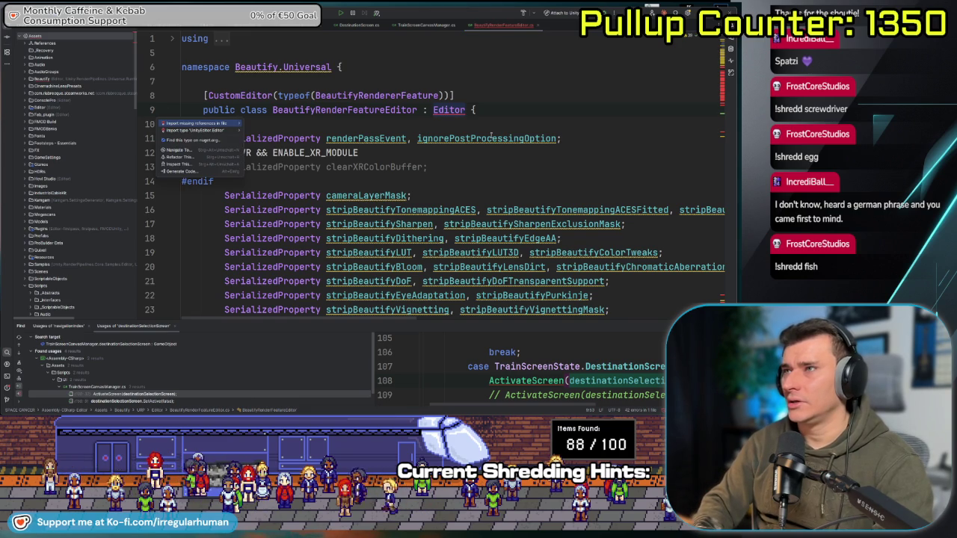
pyautogui.press('Down')
pyautogui.press('Return')
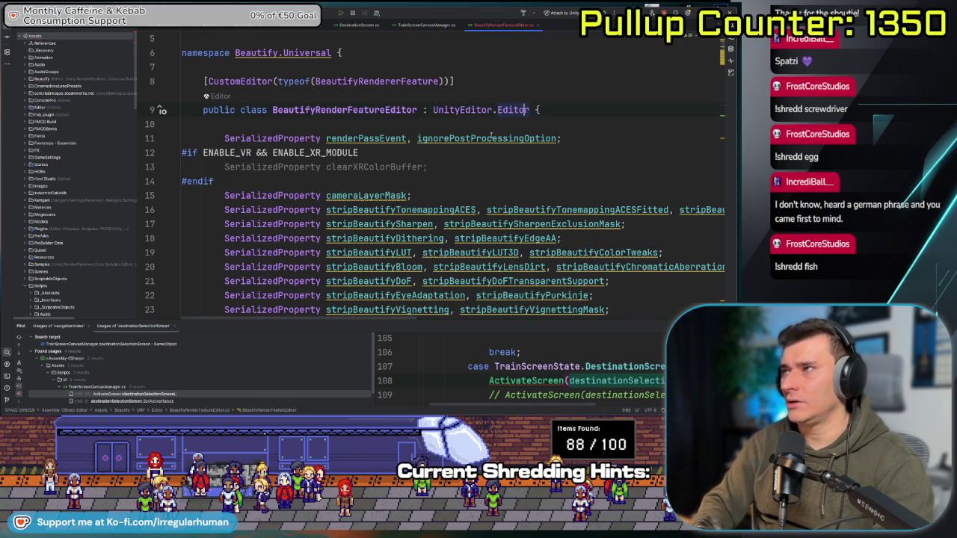
pyautogui.scroll(1, 349, 90)
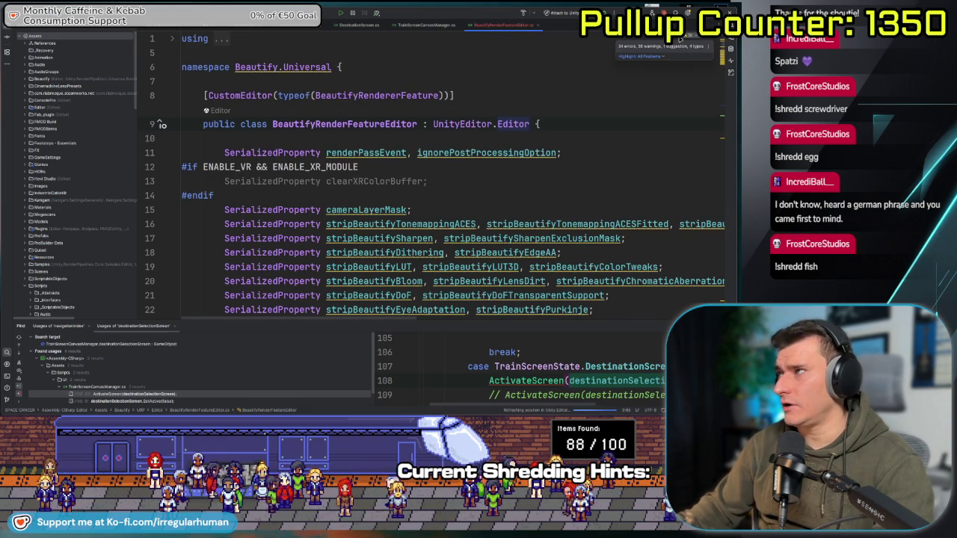
pyautogui.press('Up')
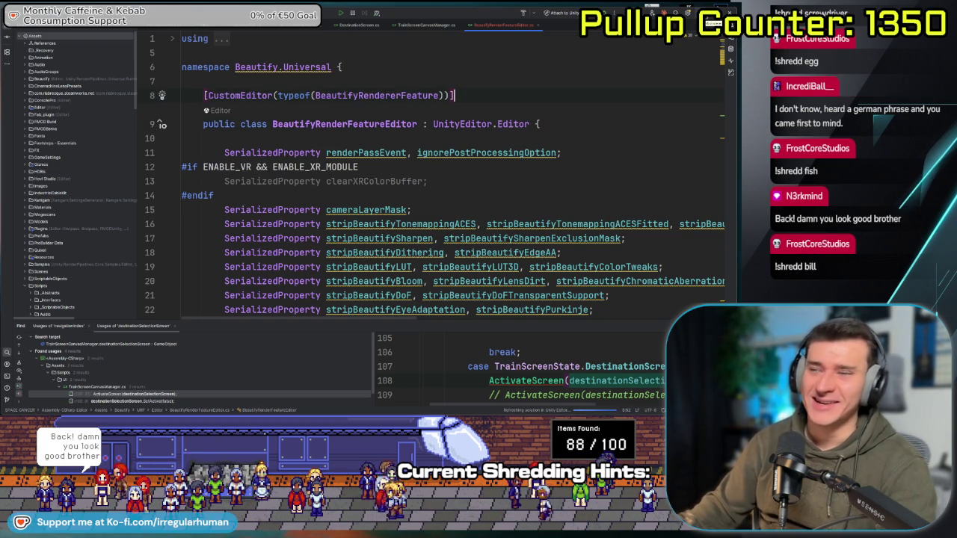
pyautogui.hotkey('alt', 'Tab')
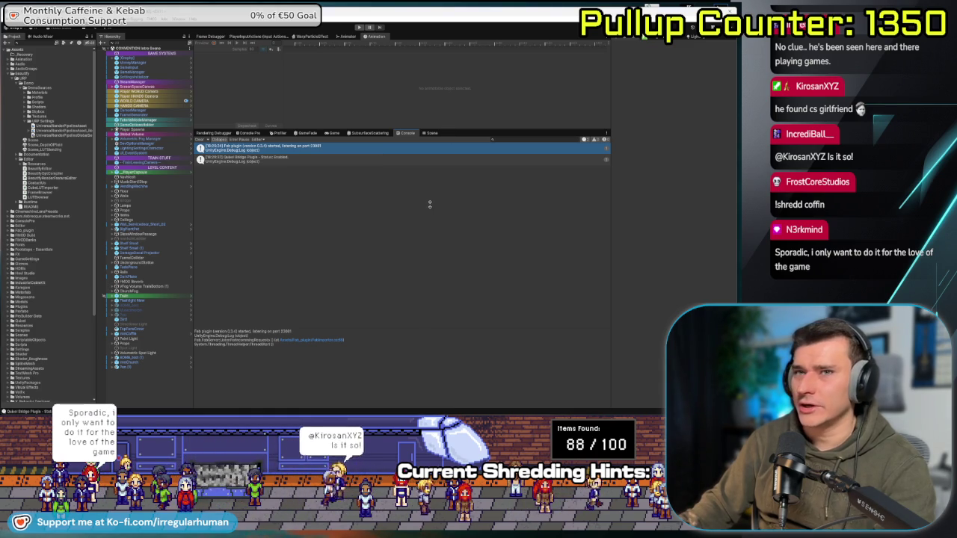
# - Resize the Console area and orbit the Scene view through the station room
pyautogui.moveTo(430, 132); pyautogui.dragTo(430, 213)
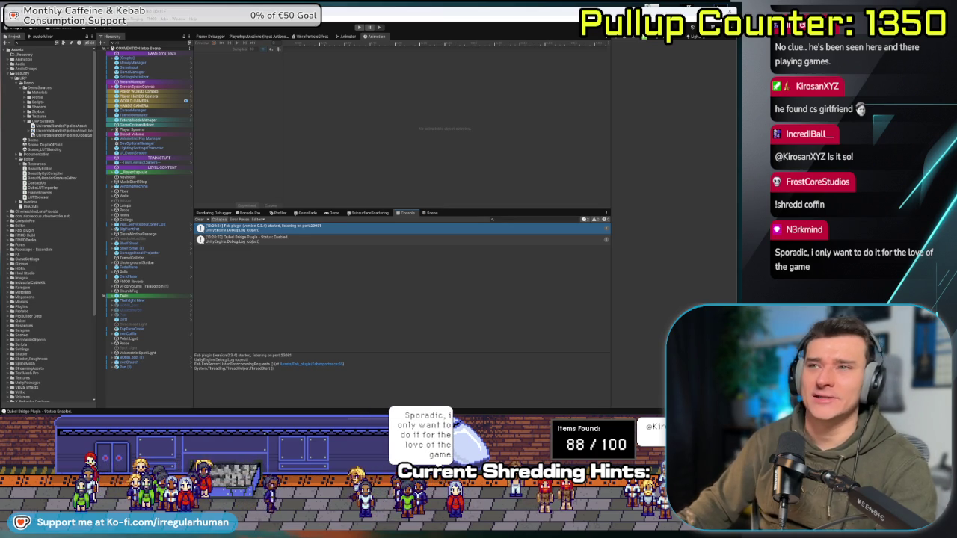
pyautogui.moveTo(491, 210)
pyautogui.mouseDown()
pyautogui.moveTo(475, 245)
pyautogui.moveTo(458, 223)
pyautogui.mouseUp()
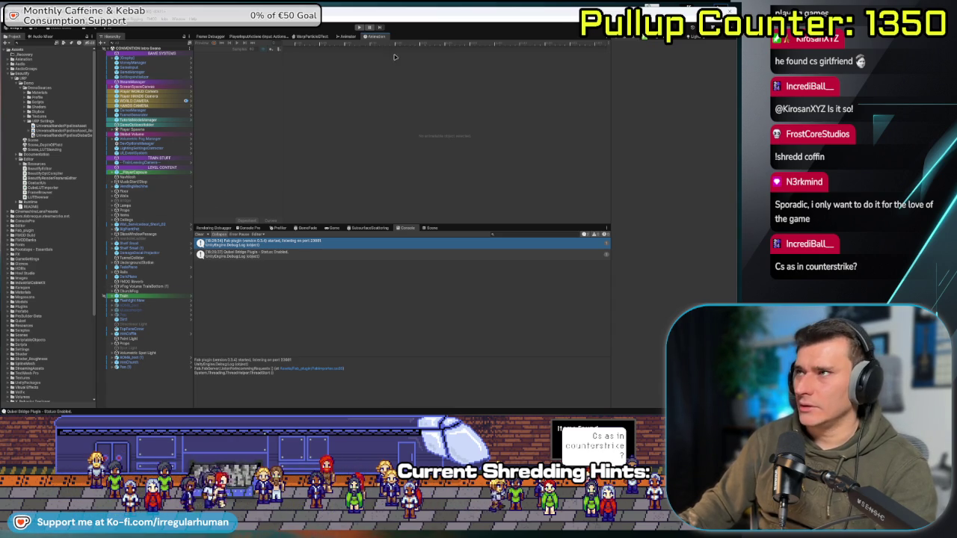
pyautogui.click(431, 228)
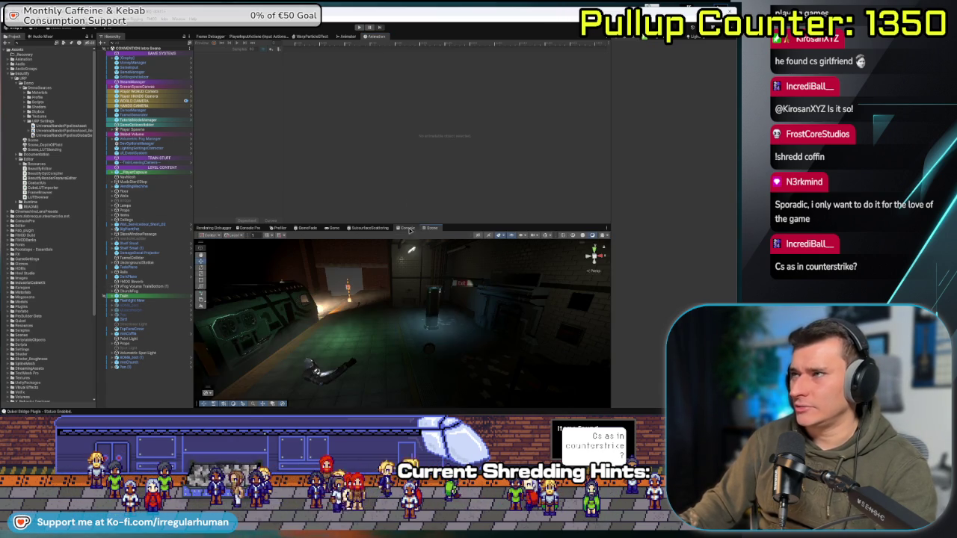
pyautogui.moveTo(303, 238)
pyautogui.mouseDown()
pyautogui.moveTo(401, 331)
pyautogui.moveTo(273, 338)
pyautogui.mouseUp()
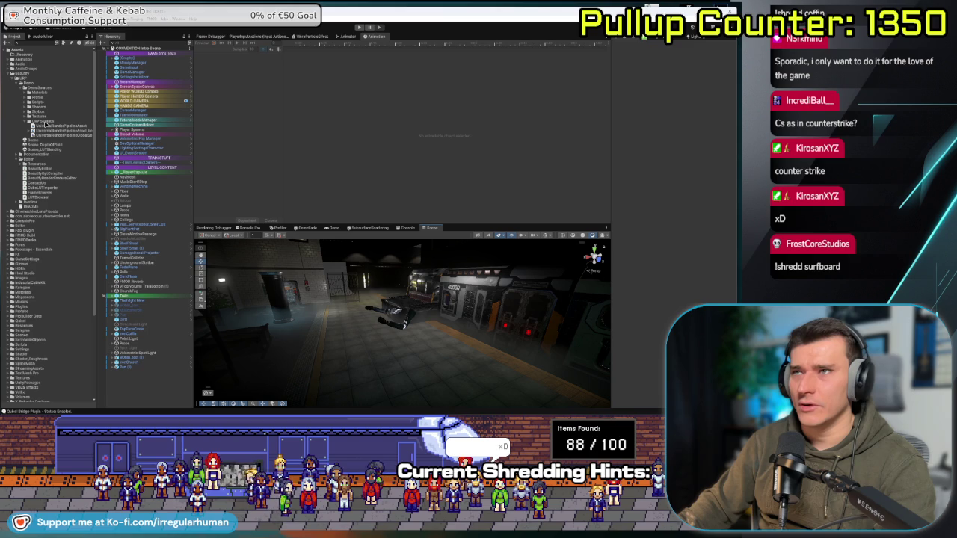
# - Inspect the URP pipeline, renderer and global settings assets, then open the Beautify README in Rider
pyautogui.click(64, 127)
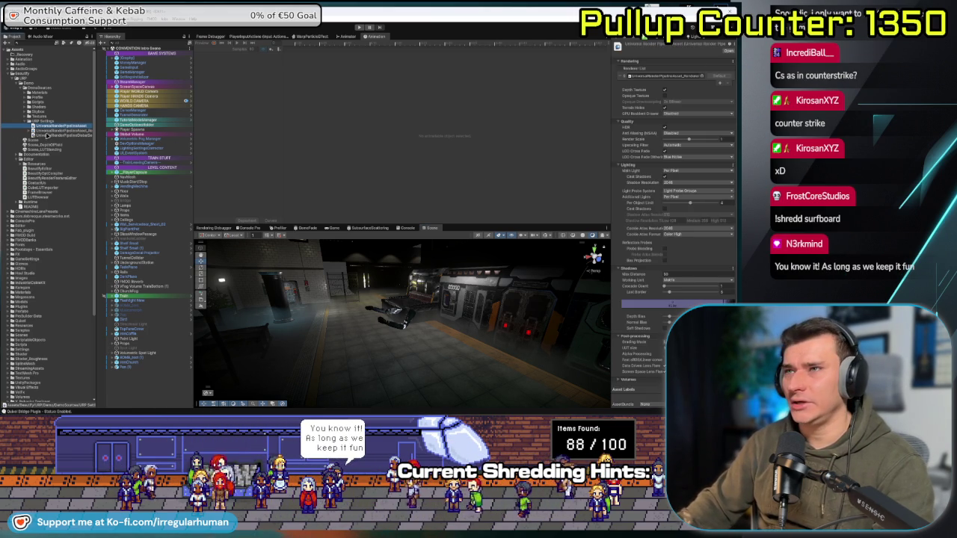
pyautogui.click(60, 131)
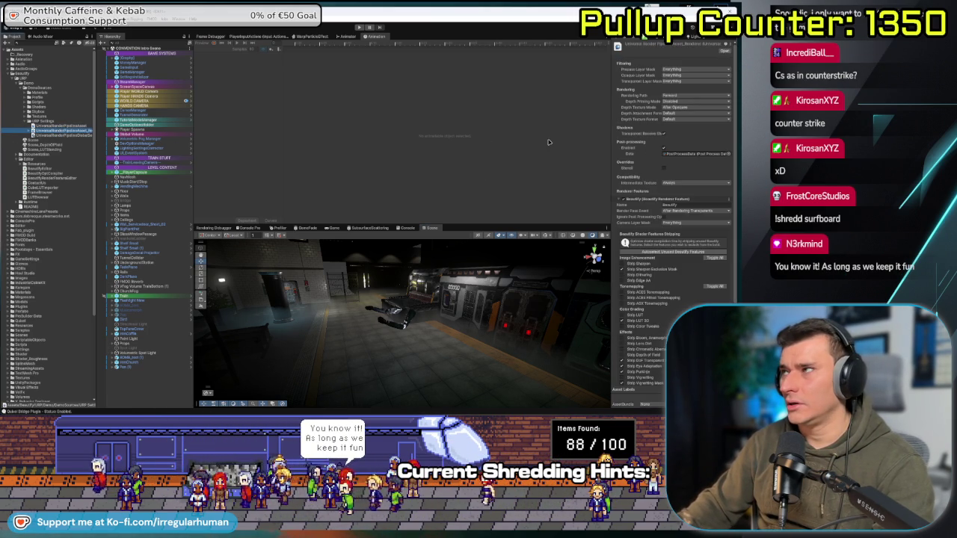
pyautogui.click(80, 136)
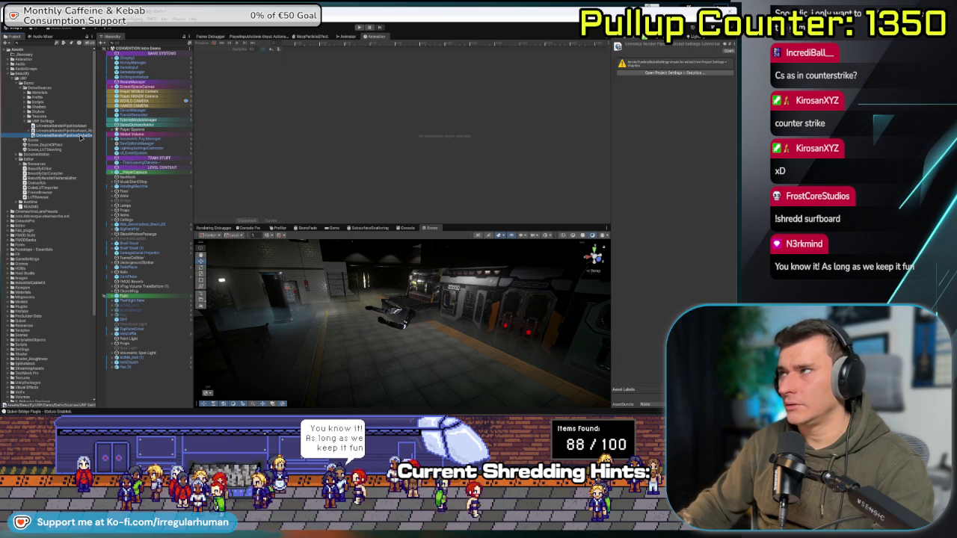
pyautogui.click(36, 206)
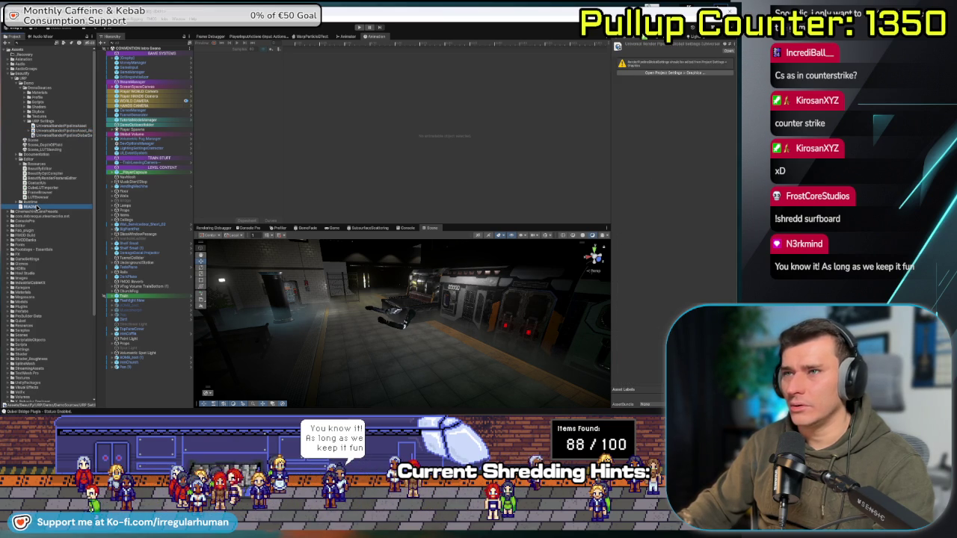
pyautogui.doubleClick(36, 206)
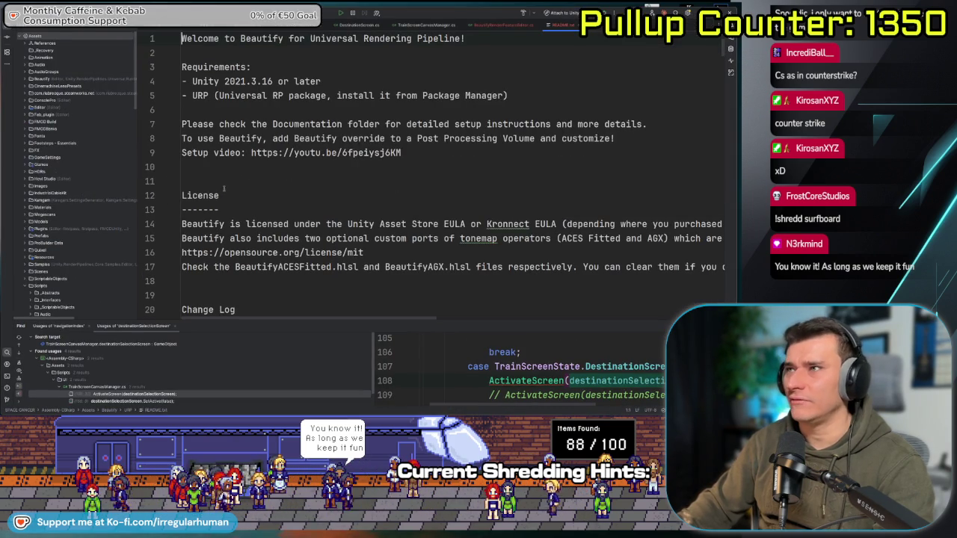
# - Scroll through README.txt, then open the Beautify Documentation PDF from Unity
pyautogui.keyDown('ctrl'); pyautogui.scroll(-5, 363, 179); pyautogui.keyUp('ctrl')
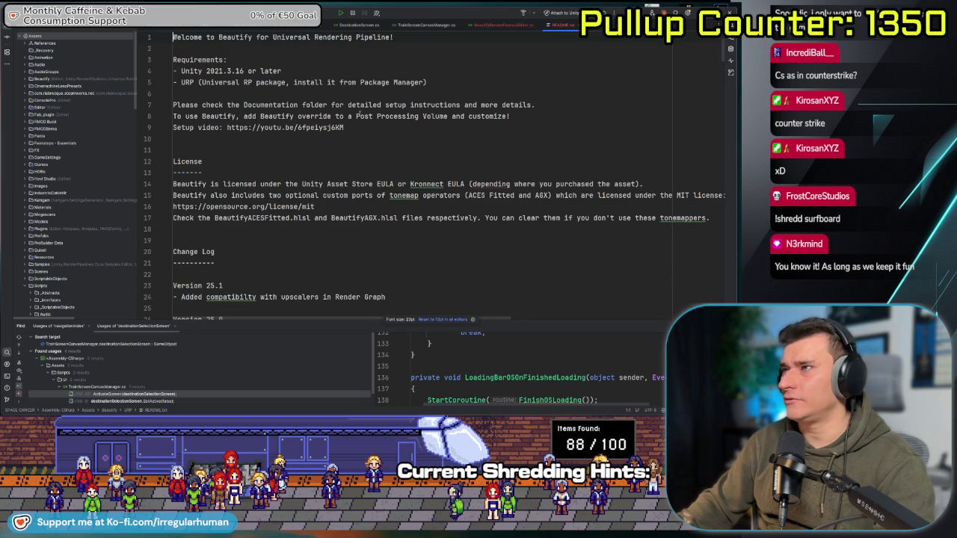
pyautogui.hotkey('alt', 'Tab')
pyautogui.click(36, 163)
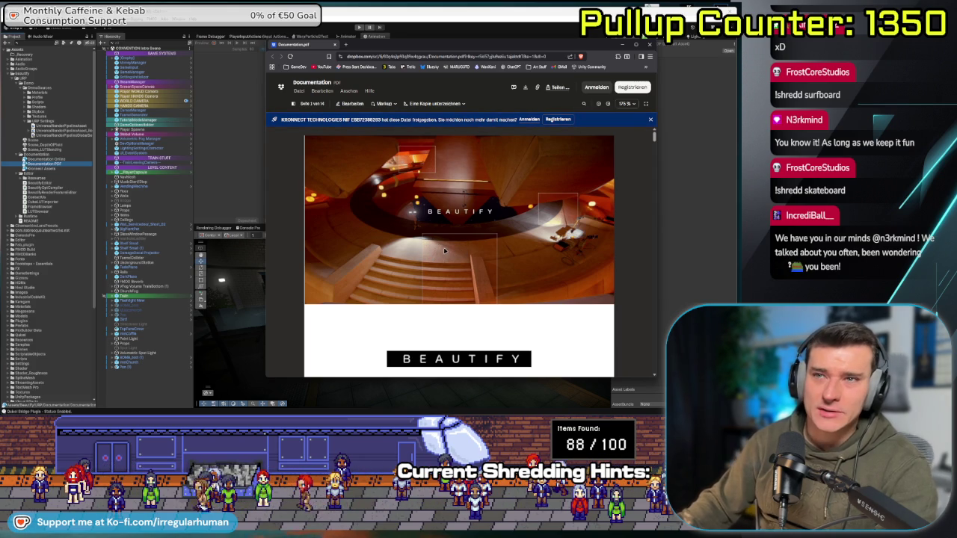
# - Jump to 'Setup for Universal Rendering Pipeline' in the PDF and open its YouTube tutorial link
pyautogui.scroll(-5, 522, 263)
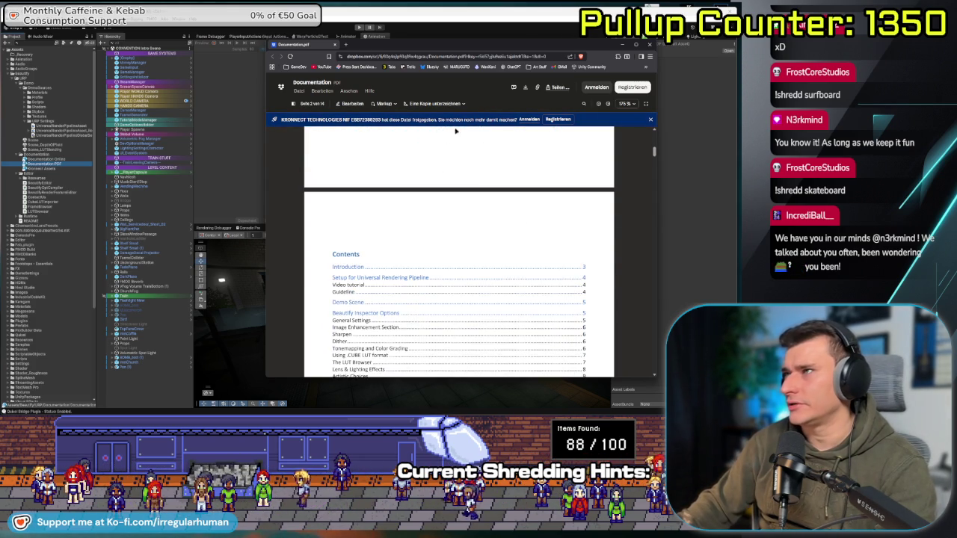
pyautogui.scroll(-2, 482, 232)
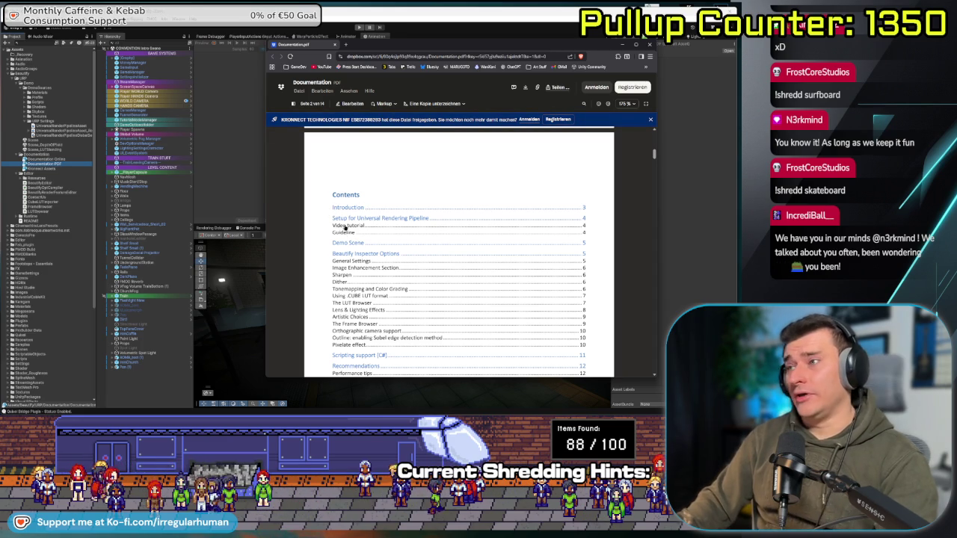
pyautogui.click(385, 218)
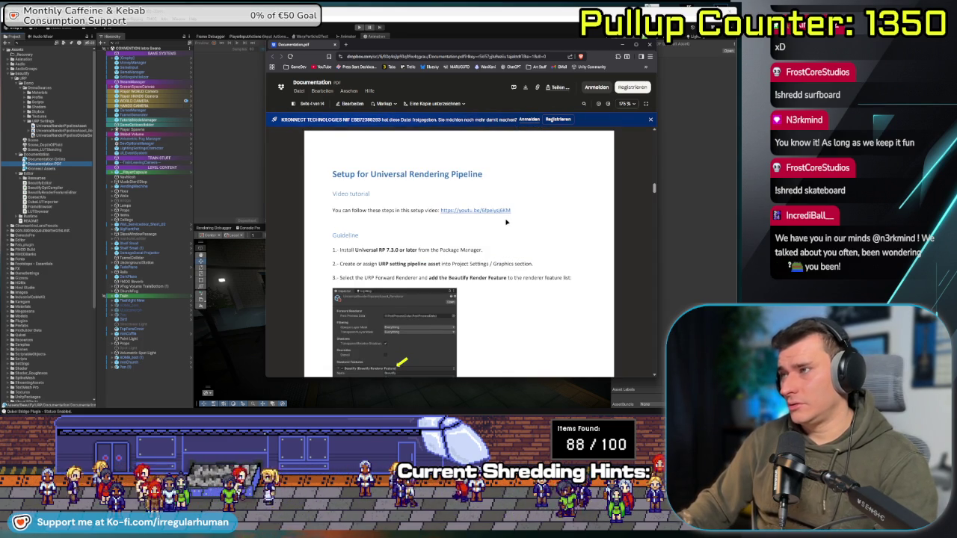
pyautogui.scroll(-1, 493, 211)
pyautogui.click(471, 182)
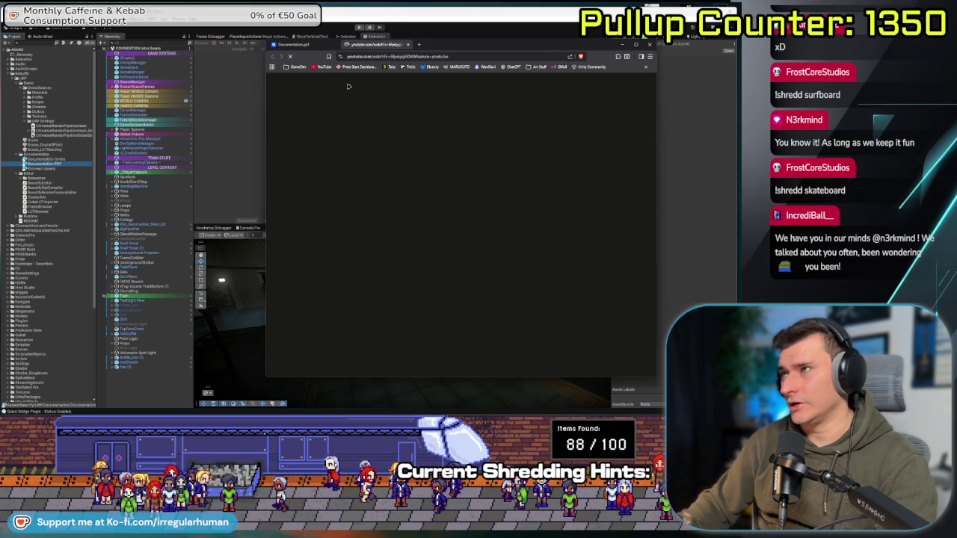
# - Play the Beautify URP setup video and pause it at Step 4, adding the Beautify Render Feature
pyautogui.click(346, 179)
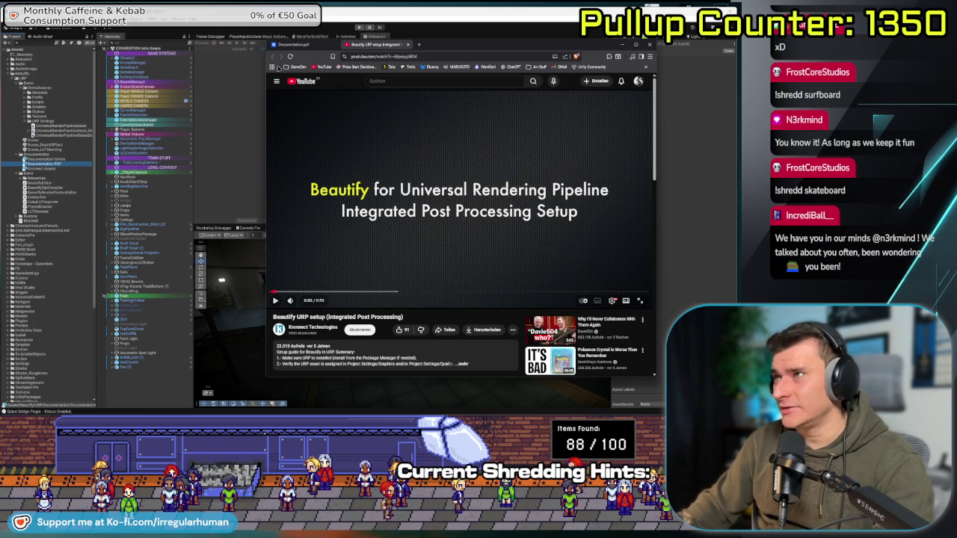
pyautogui.click(443, 160)
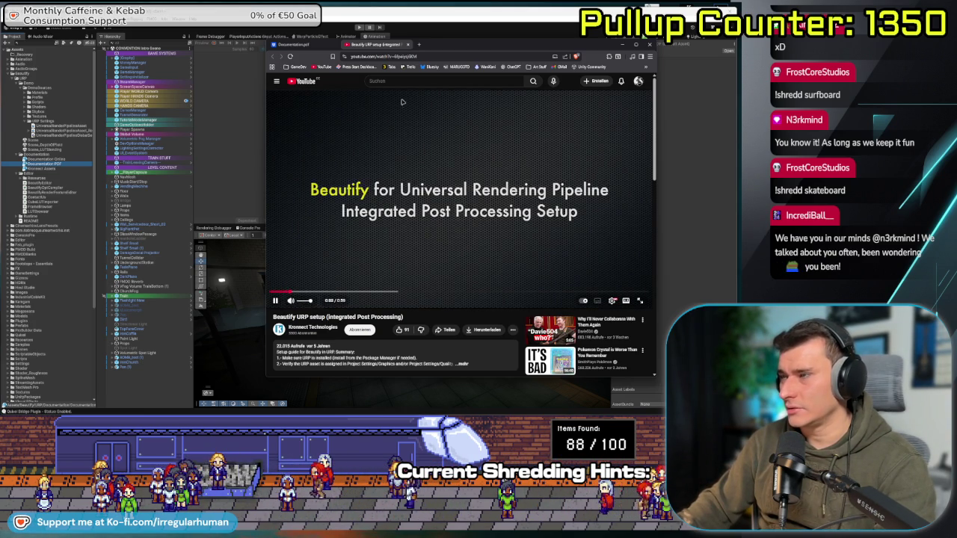
pyautogui.moveTo(486, 44); pyautogui.dragTo(413, 47)
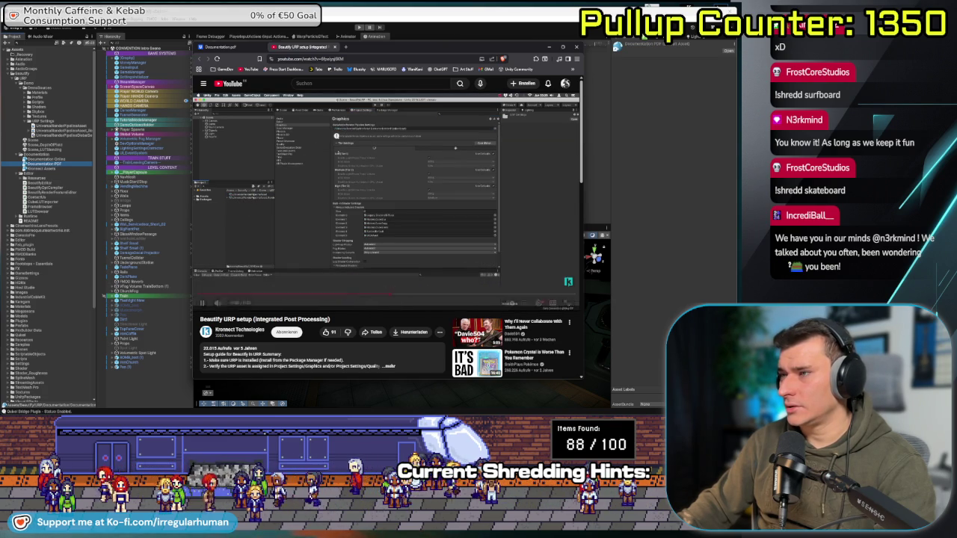
pyautogui.click(320, 199)
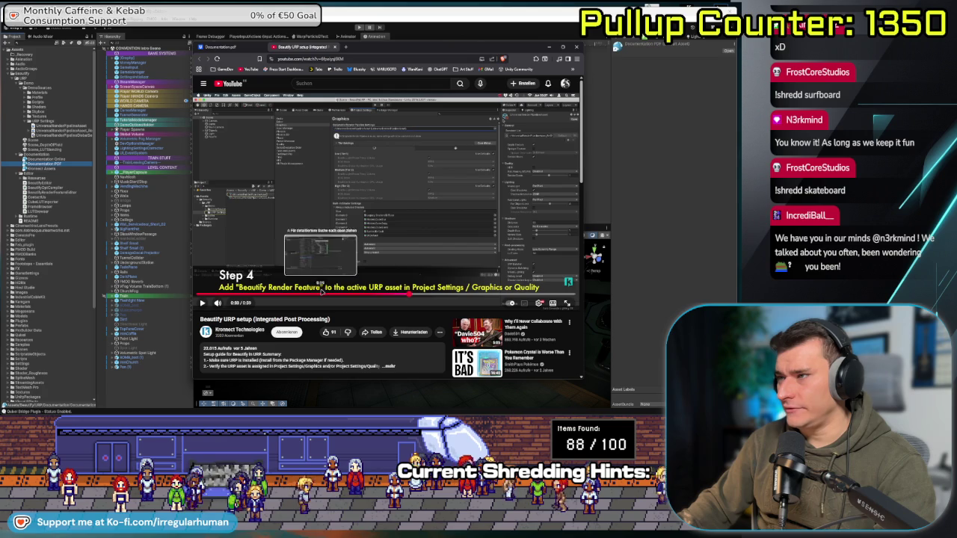
# - Expand Assets/Settings and add the Beautify renderer feature to the first URP renderer
pyautogui.moveTo(350, 43)
pyautogui.mouseDown()
pyautogui.moveTo(488, 100)
pyautogui.moveTo(823, 113)
pyautogui.mouseUp()
pyautogui.scroll(-5, 62, 263)
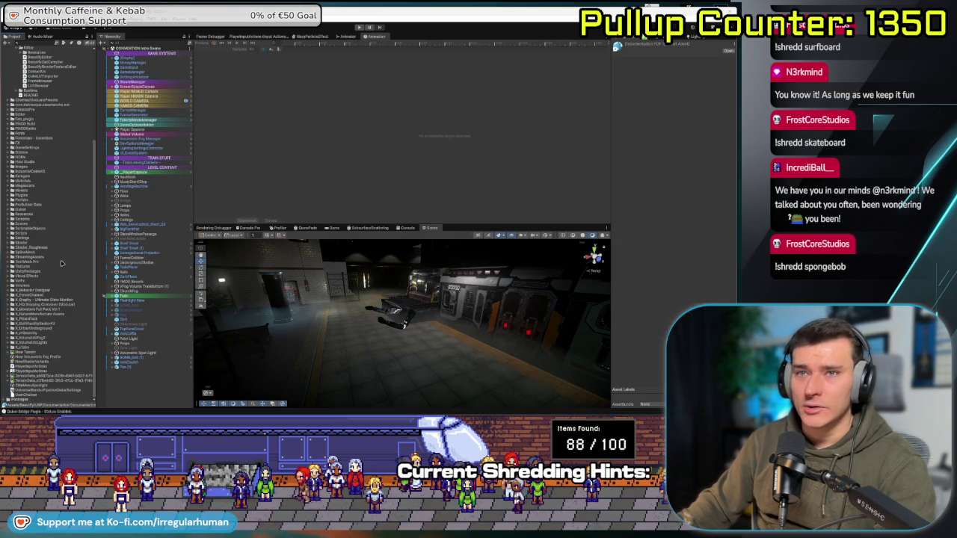
pyautogui.doubleClick(32, 236)
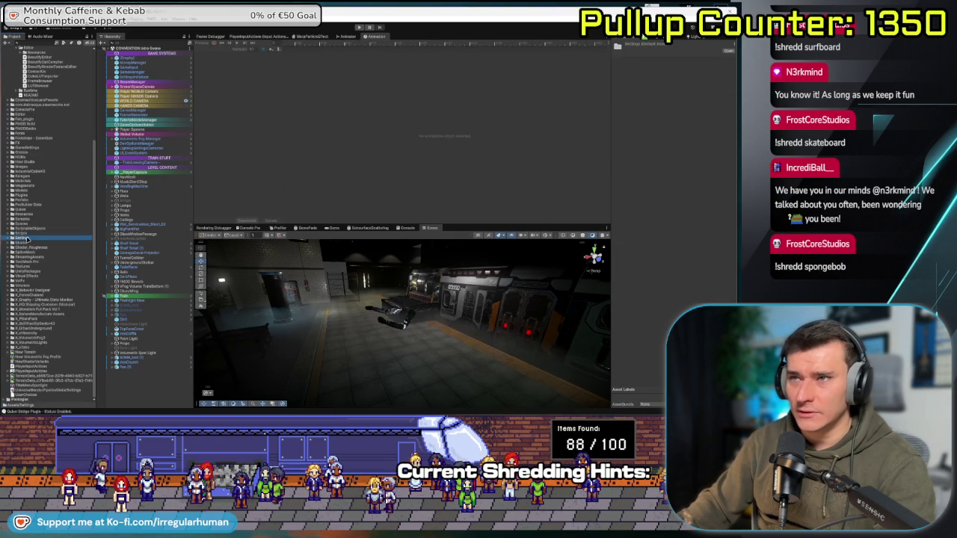
pyautogui.click(623, 297)
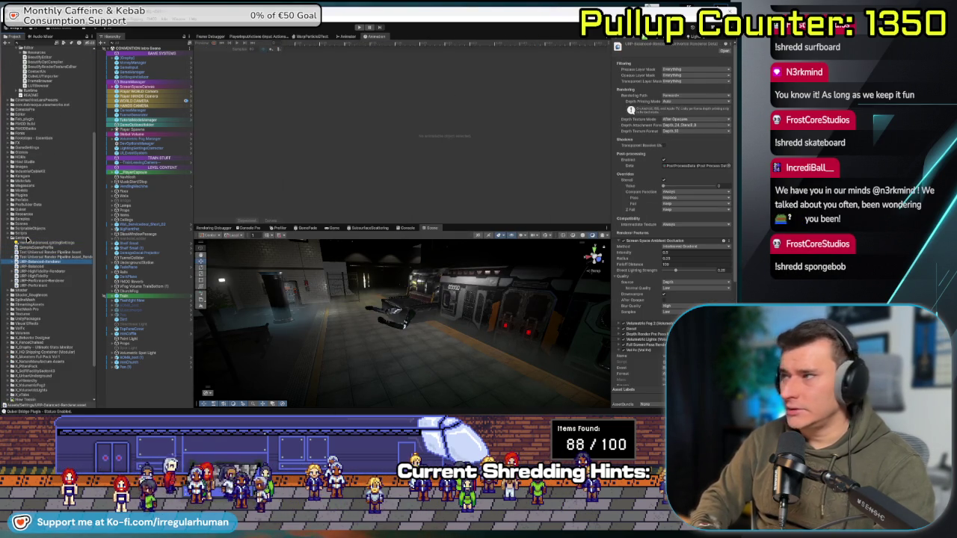
pyautogui.scroll(-3, 680, 285)
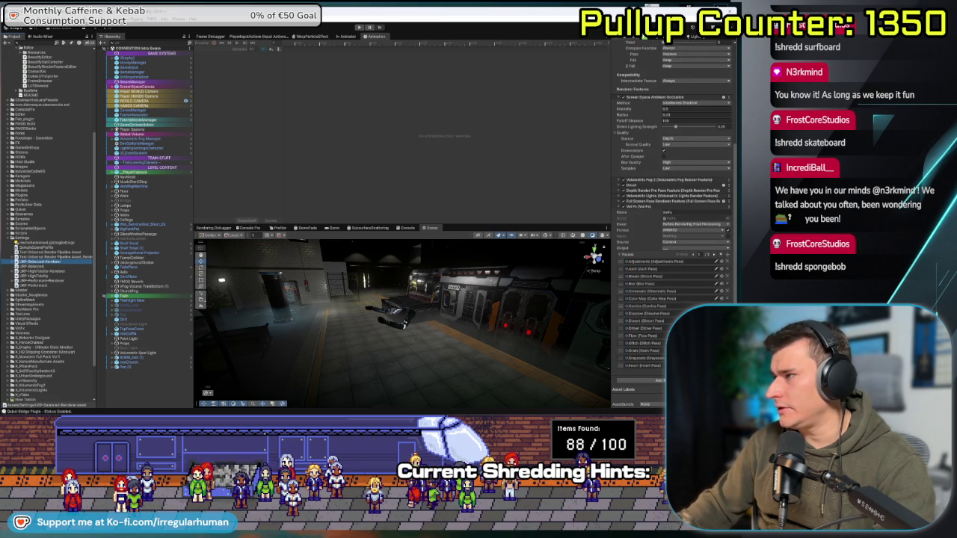
pyautogui.click(618, 208)
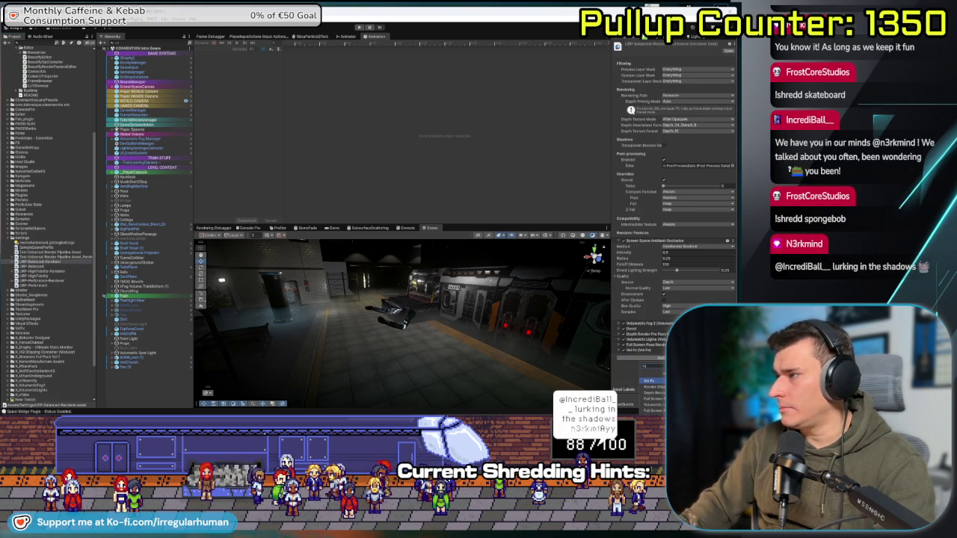
pyautogui.click(660, 357)
pyautogui.click(653, 381)
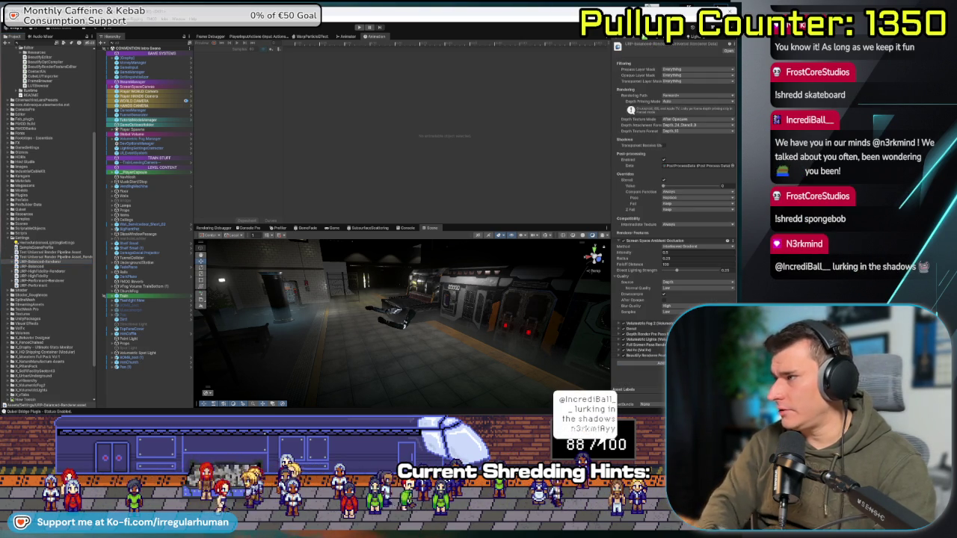
# - Add the Beautify renderer feature to URP-HighFidelity-Renderer and URP-Performant-Renderer
pyautogui.click(42, 271)
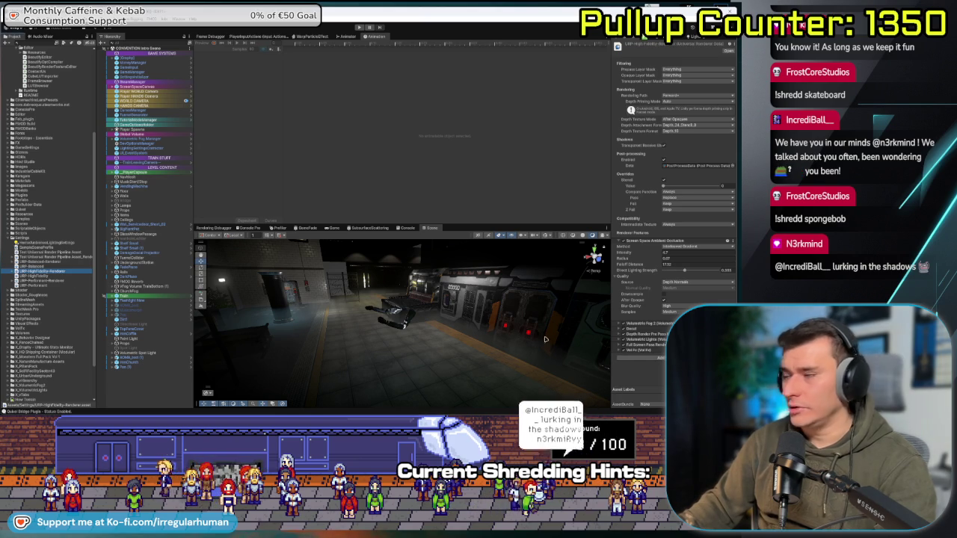
pyautogui.click(634, 358)
pyautogui.write('beautify')
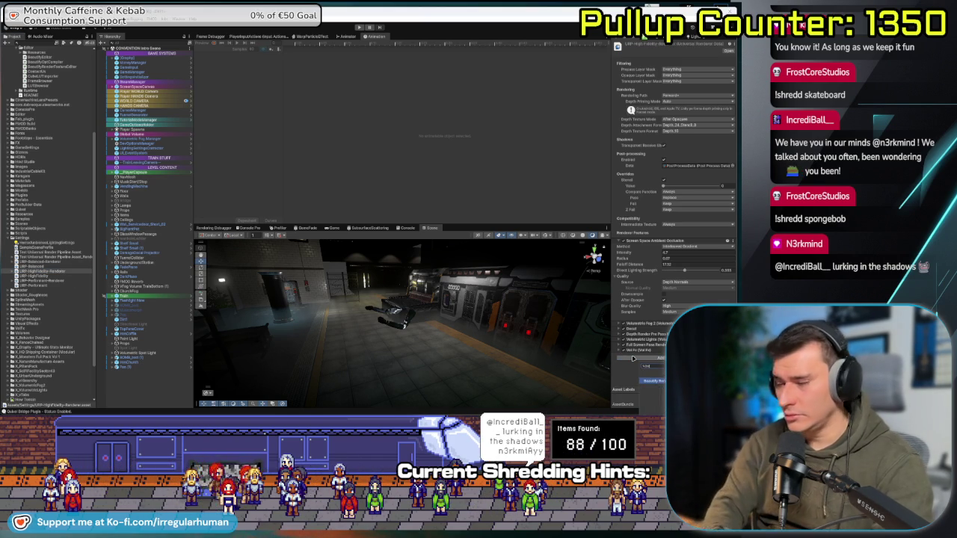
pyautogui.press('Return')
pyautogui.click(63, 282)
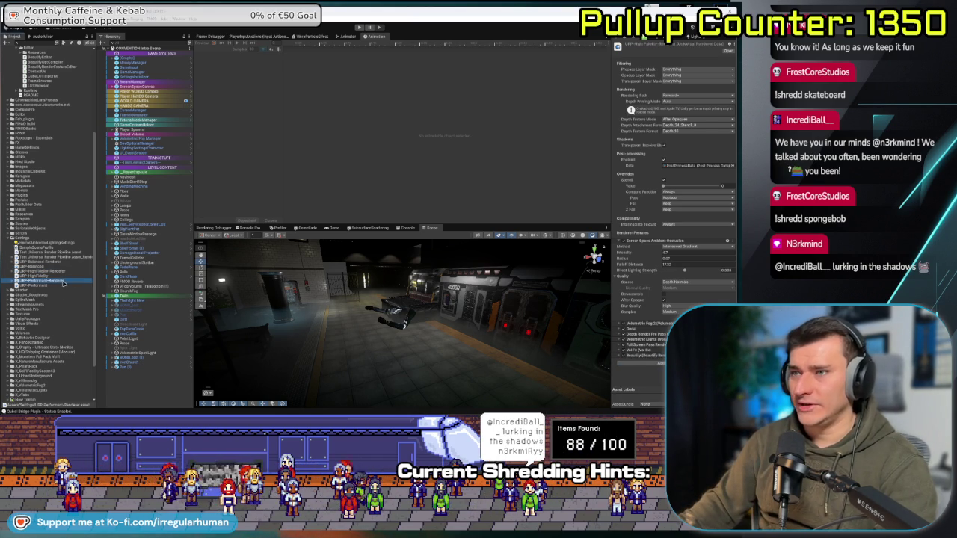
pyautogui.click(639, 358)
pyautogui.write('bea')
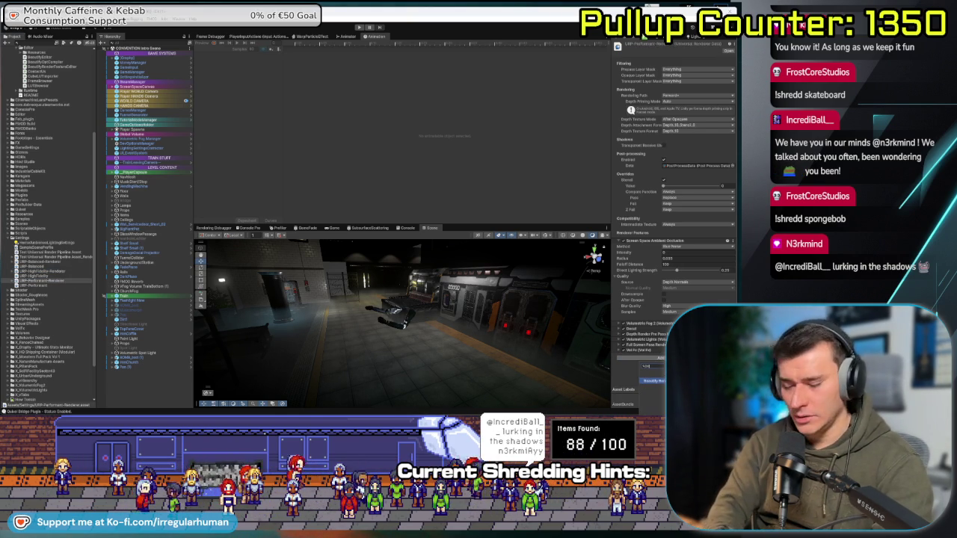
pyautogui.press('Return')
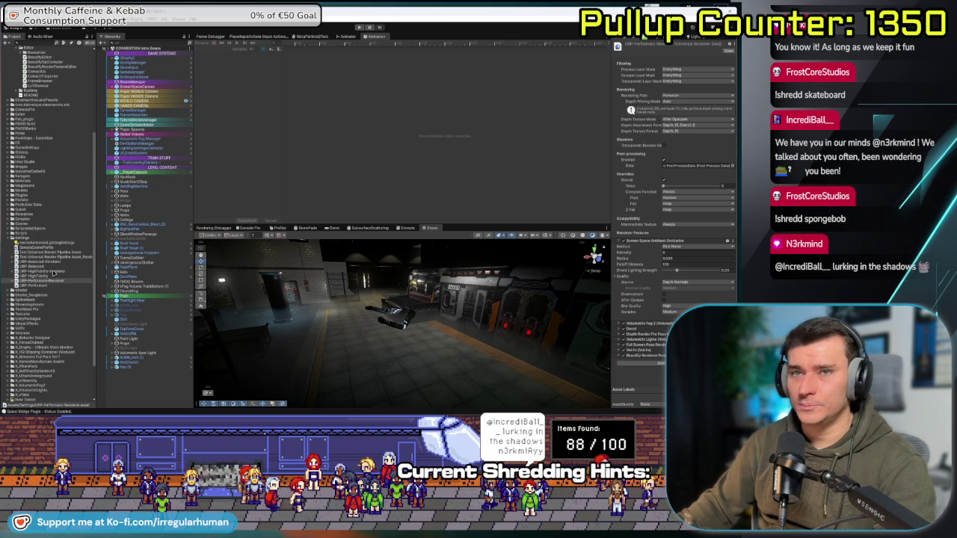
# - Review the Beautify feature settings on URP-HighFidelity-Renderer and switch to the Game view
pyautogui.click(49, 271)
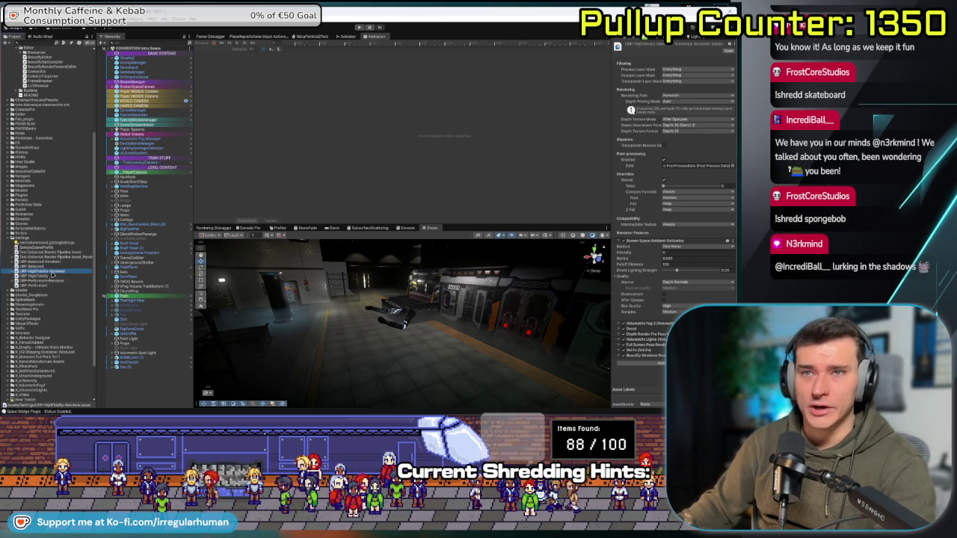
pyautogui.click(620, 356)
pyautogui.scroll(-4, 668, 308)
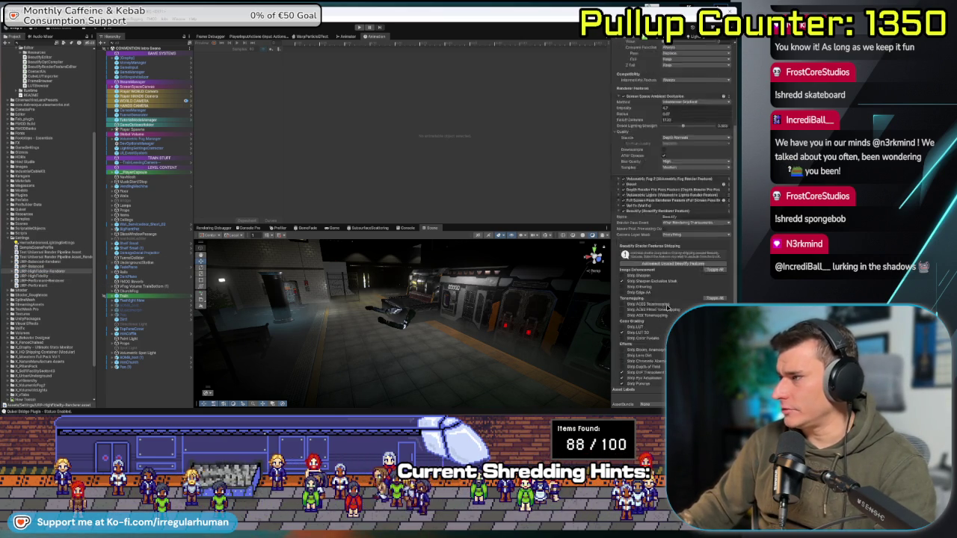
pyautogui.scroll(-3, 668, 308)
pyautogui.scroll(-1, 693, 252)
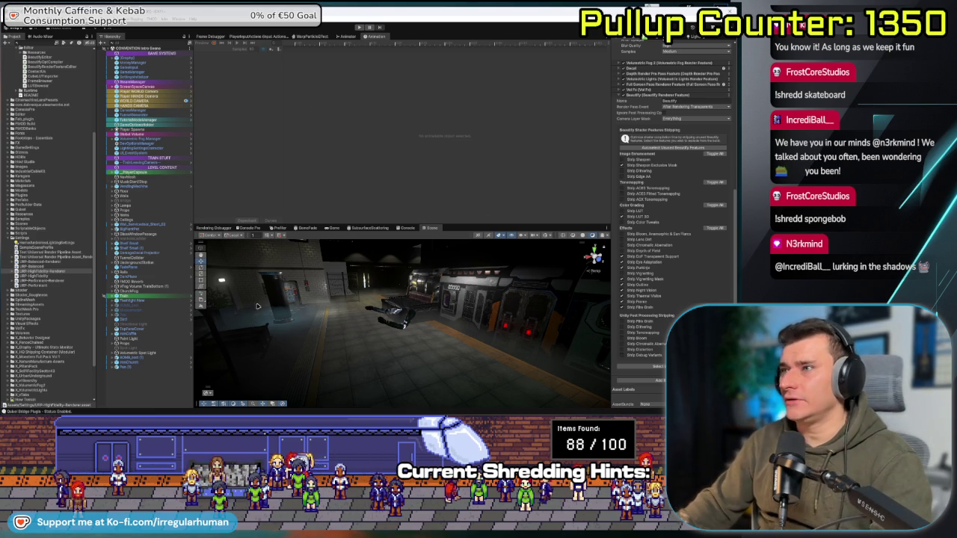
pyautogui.click(334, 228)
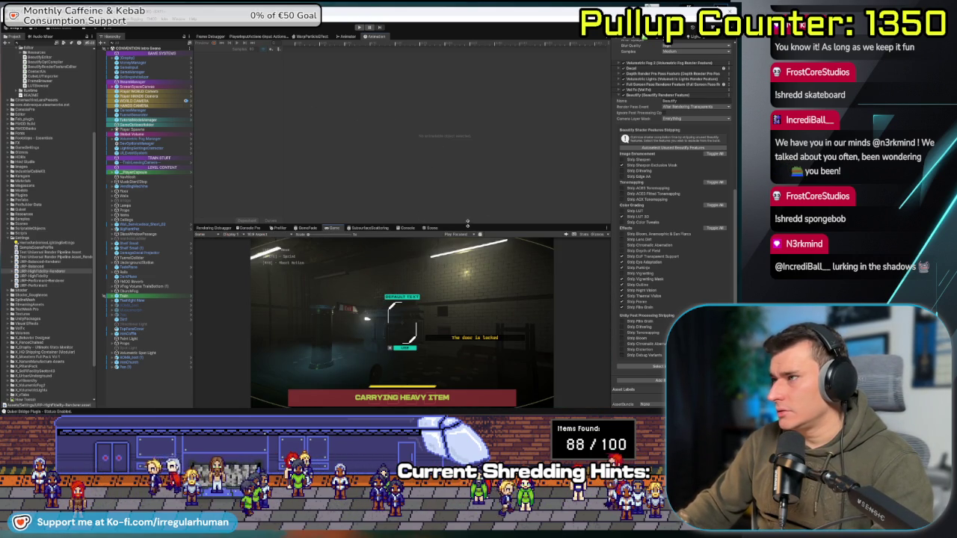
# - Enlarge the Game view, check the Performant and Balanced renderers, then open the in-game Graphics settings
pyautogui.moveTo(447, 224); pyautogui.dragTo(446, 146)
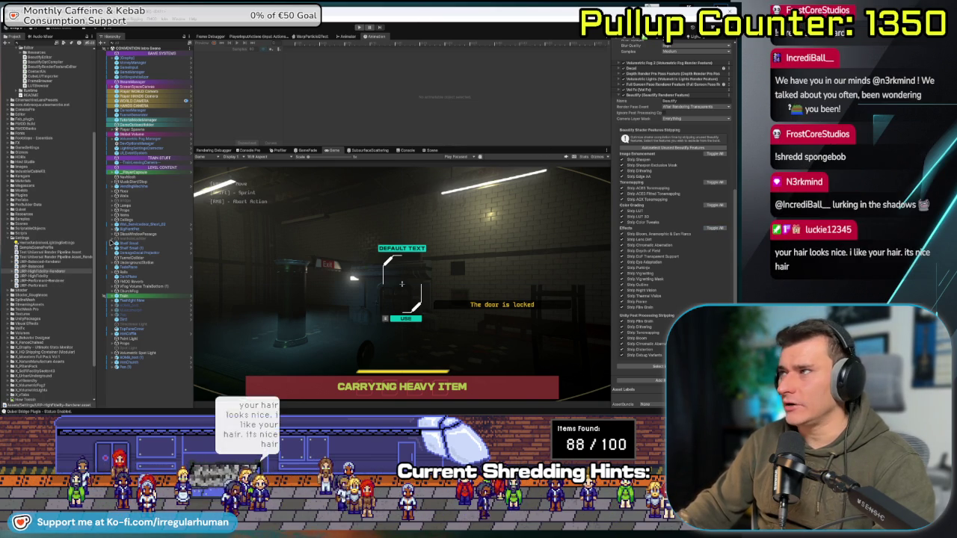
pyautogui.click(53, 282)
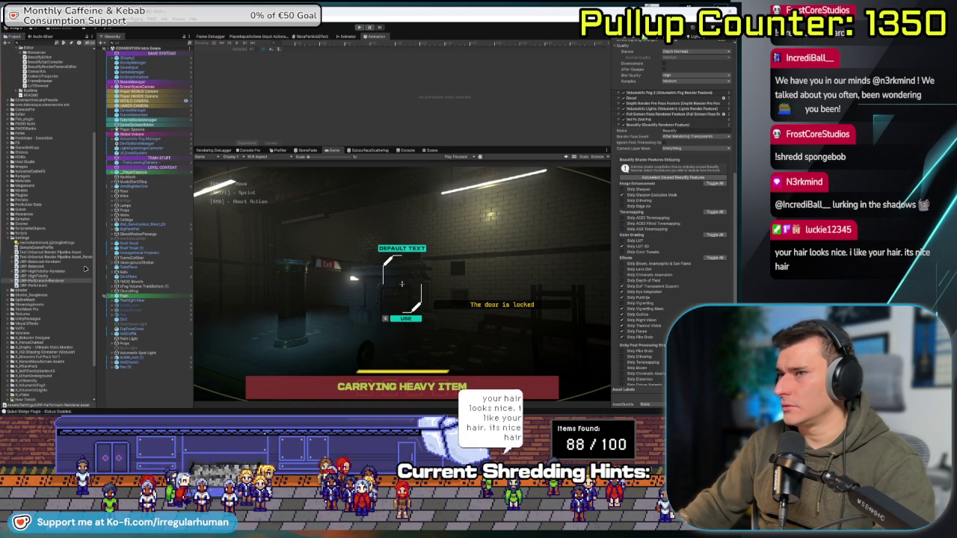
pyautogui.click(52, 261)
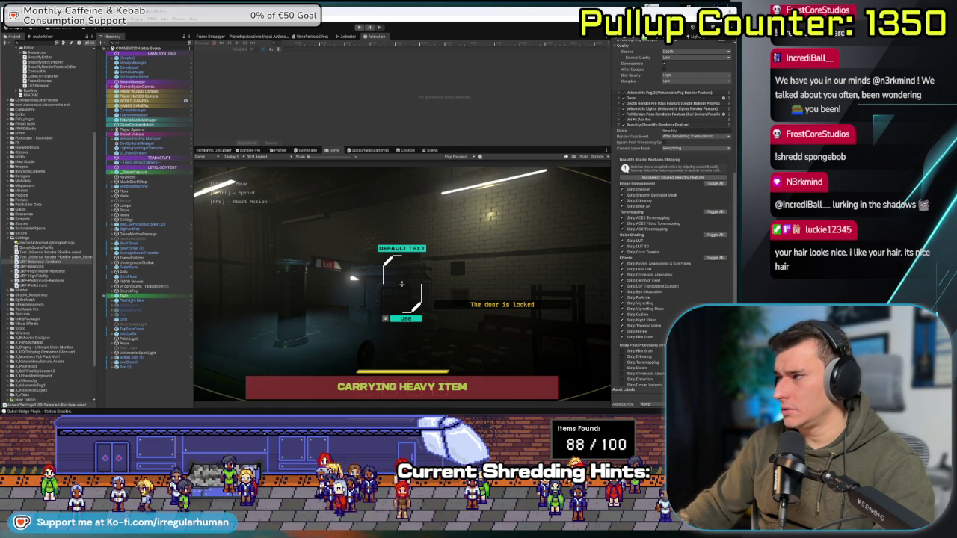
pyautogui.scroll(-2, 673, 225)
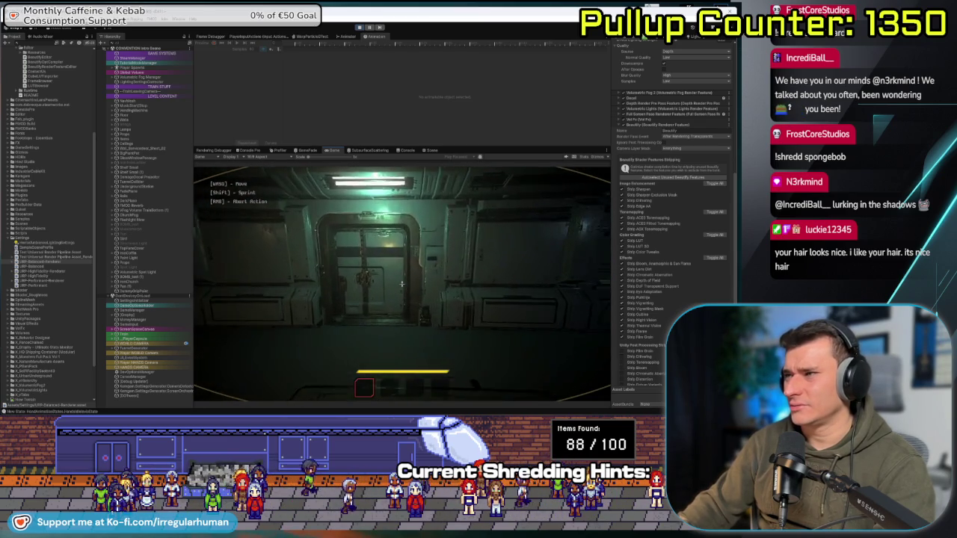
pyautogui.press('Escape')
pyautogui.click(400, 291)
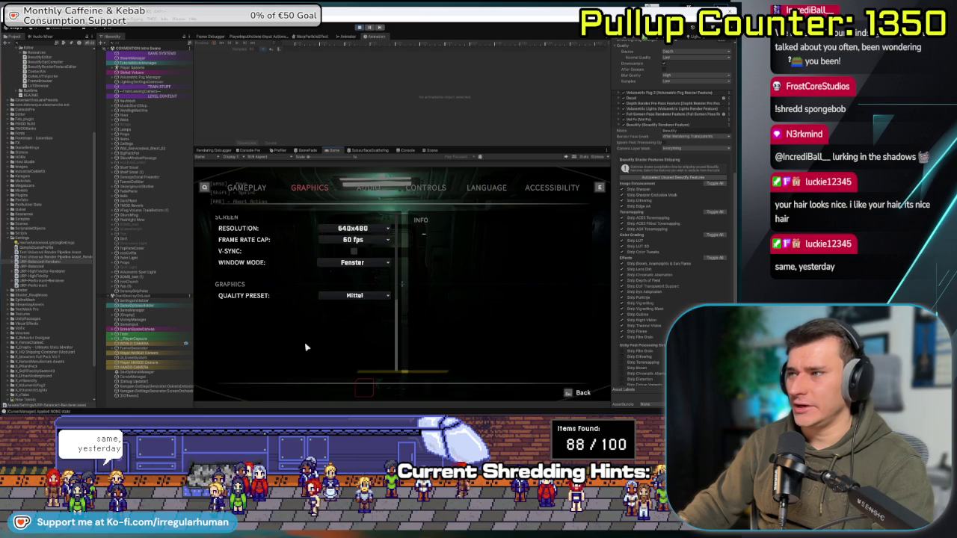
# - Resume the game and walk down the corridor to the lit room, pausing and resuming once
pyautogui.press('Escape')
pyautogui.press('Escape')
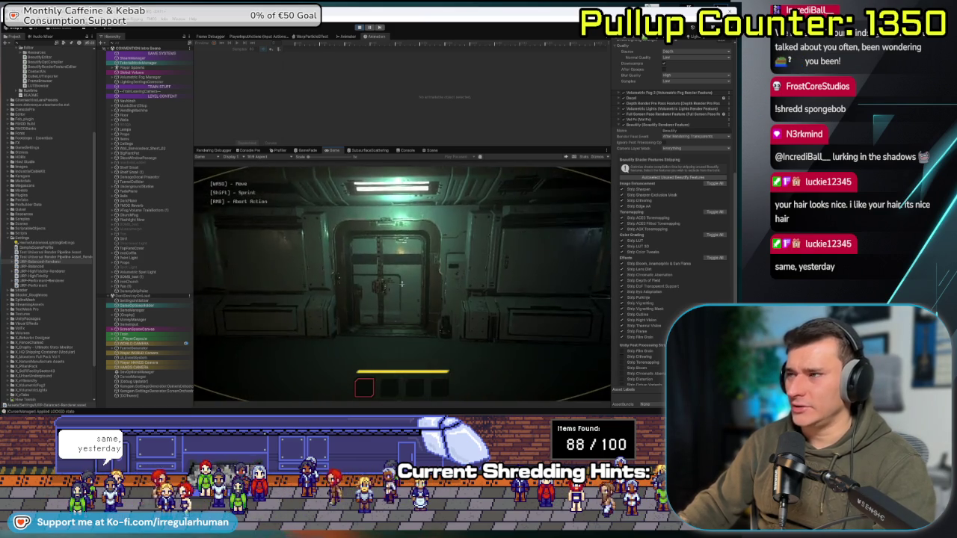
pyautogui.press('w')
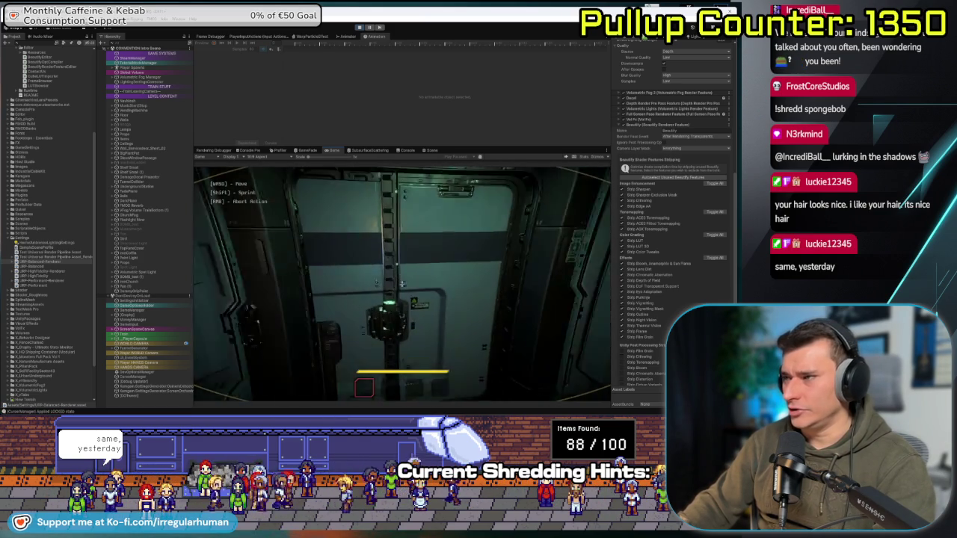
pyautogui.moveTo(401, 284)
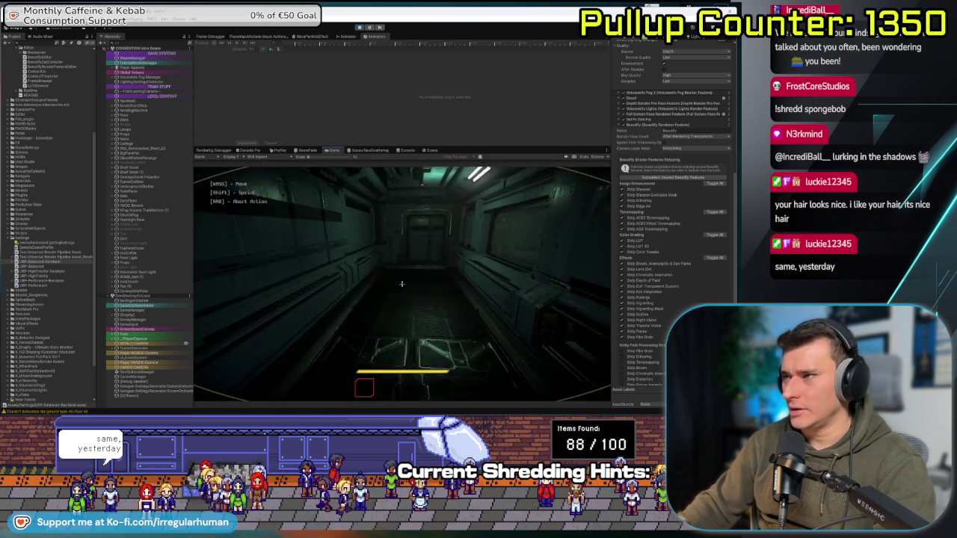
pyautogui.press('w')
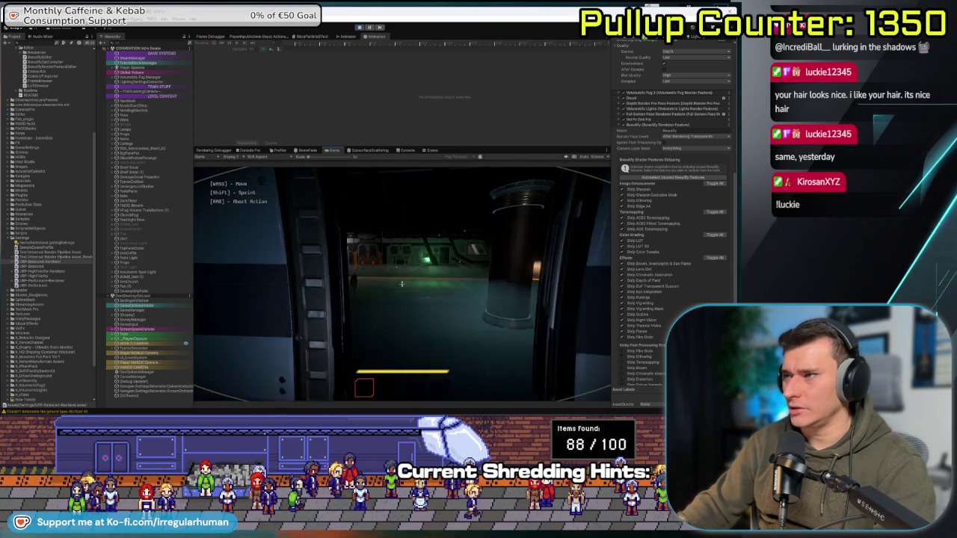
pyautogui.press('w')
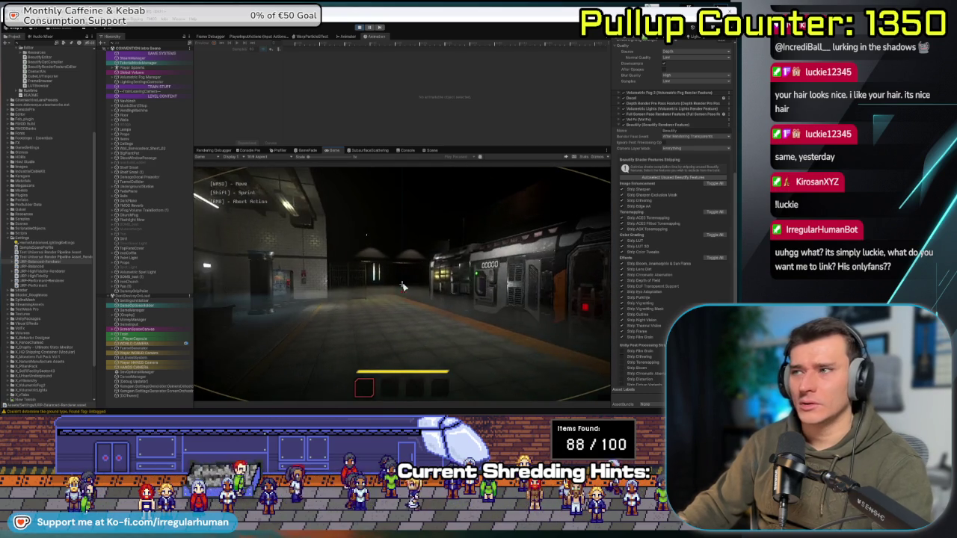
pyautogui.press('Escape')
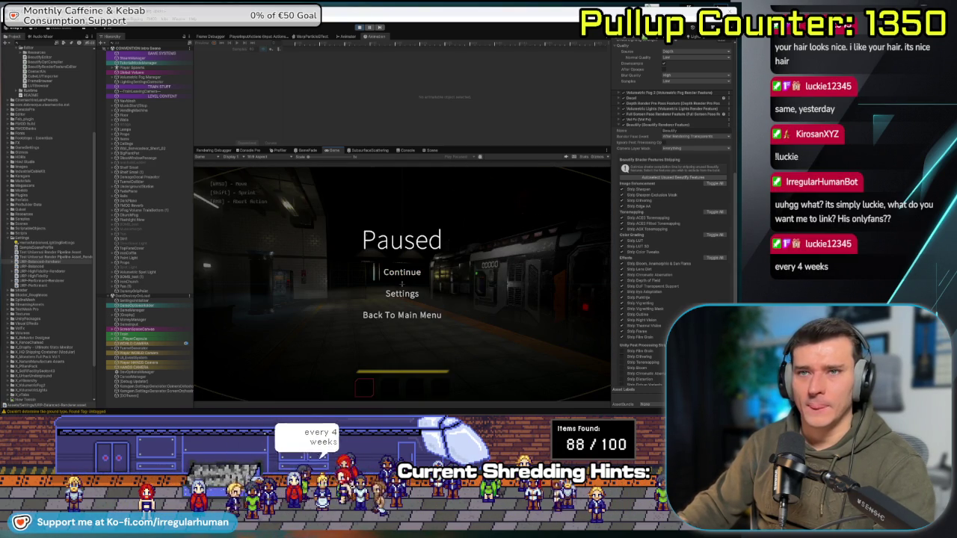
pyautogui.click(396, 273)
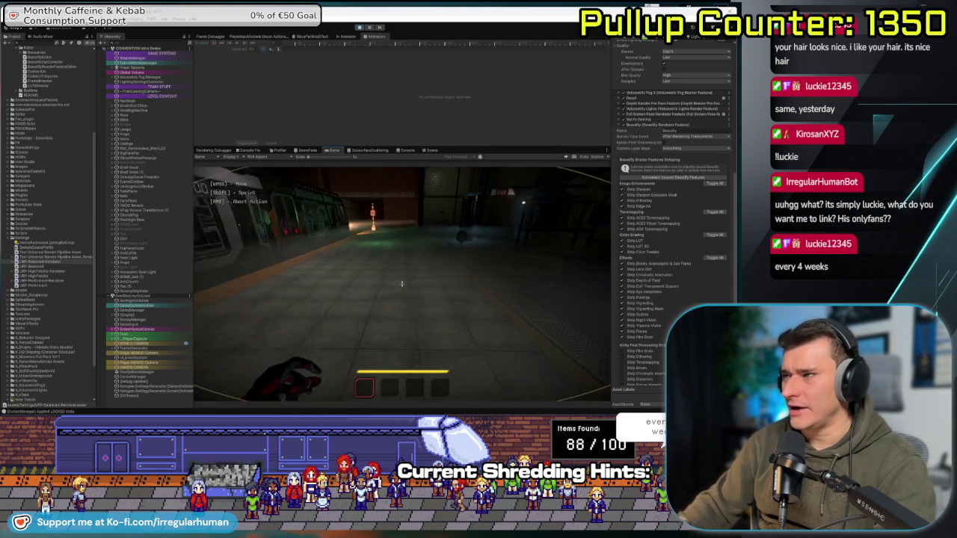
# - Pick up the frying pan and the gun, select inventory slot 2, then return to the tutorial video
pyautogui.press('w')
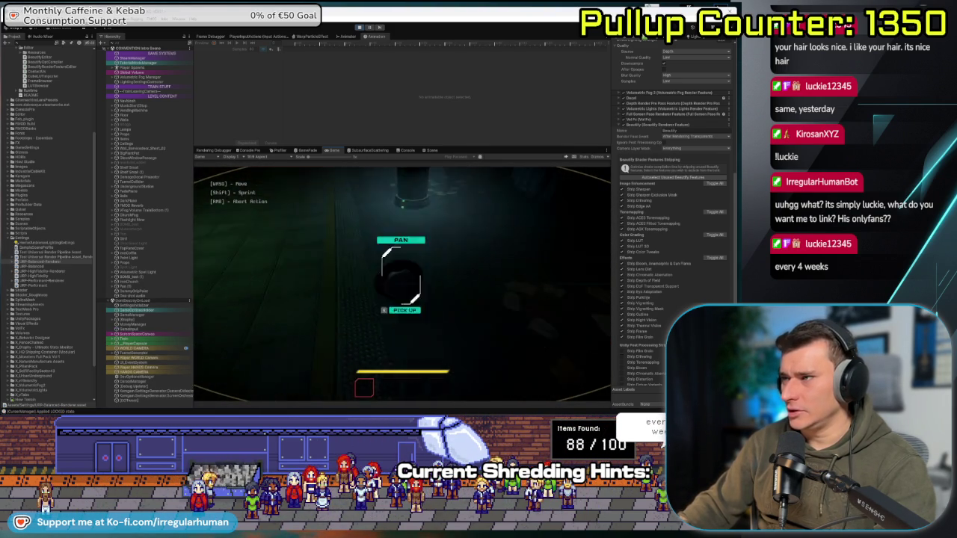
pyautogui.press('e')
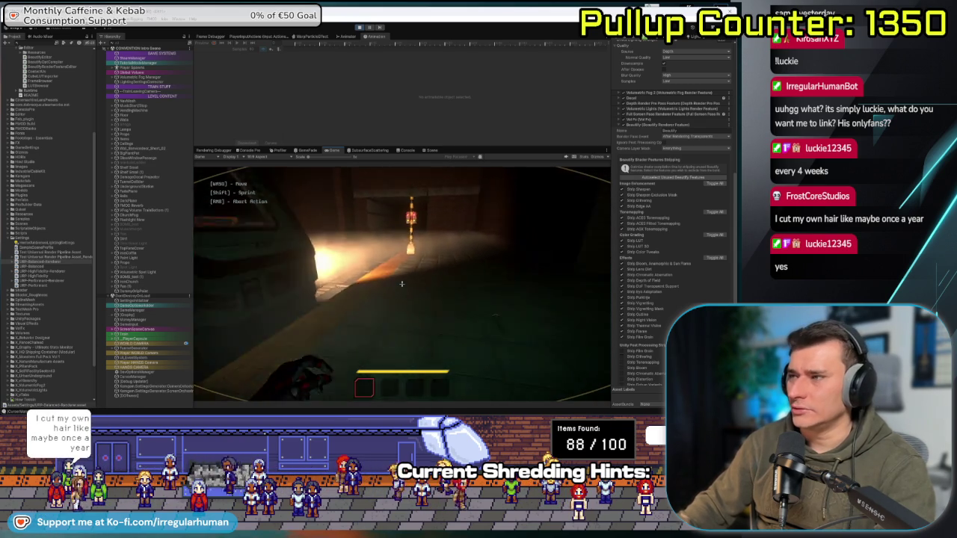
pyautogui.click(401, 283)
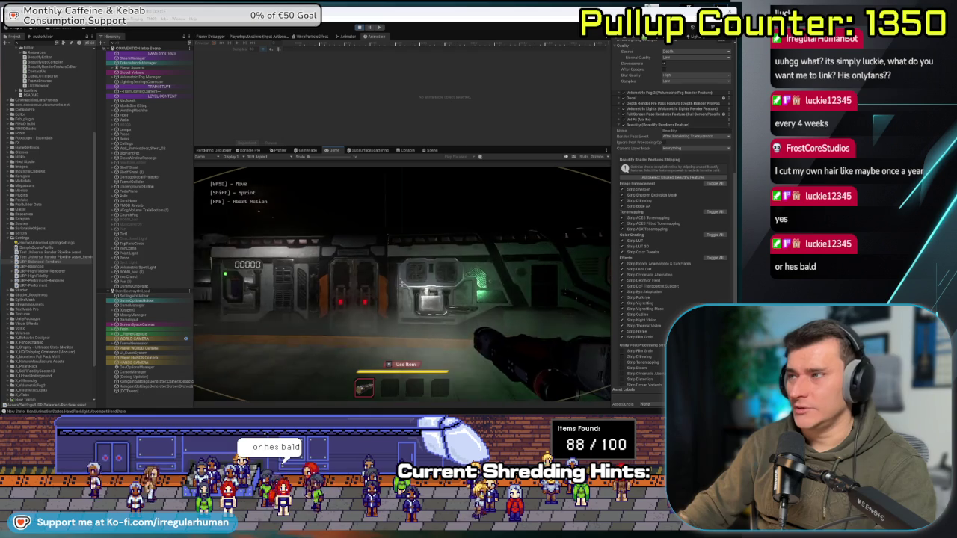
pyautogui.press('2')
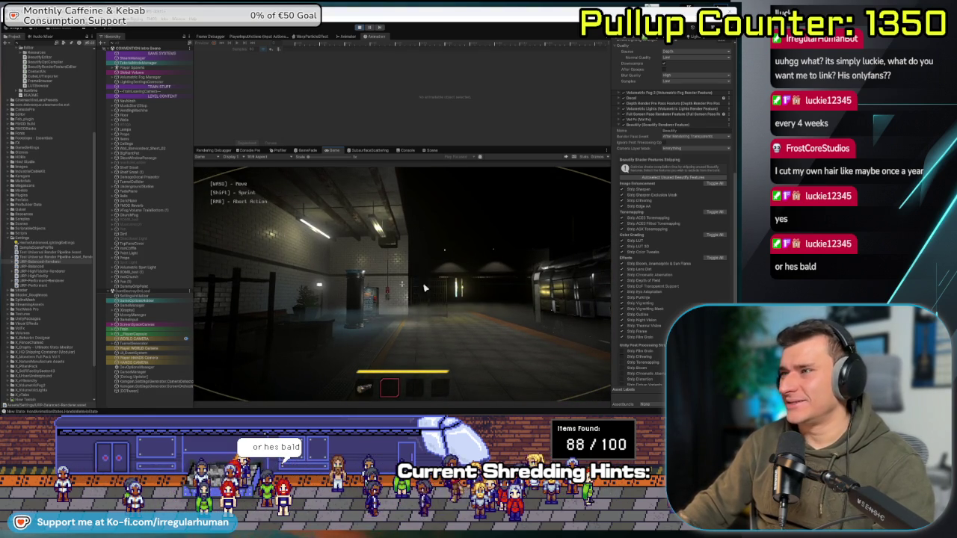
pyautogui.hotkey('alt', 'Tab')
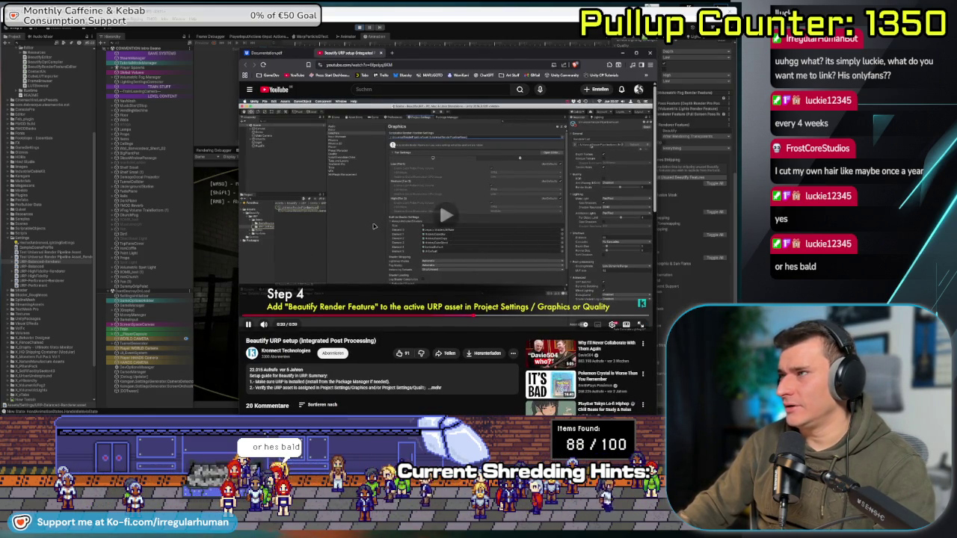
# - Review part of the Beautify tutorial video, then show the URP-Balanced pipeline asset in the Inspector
pyautogui.click(379, 225)
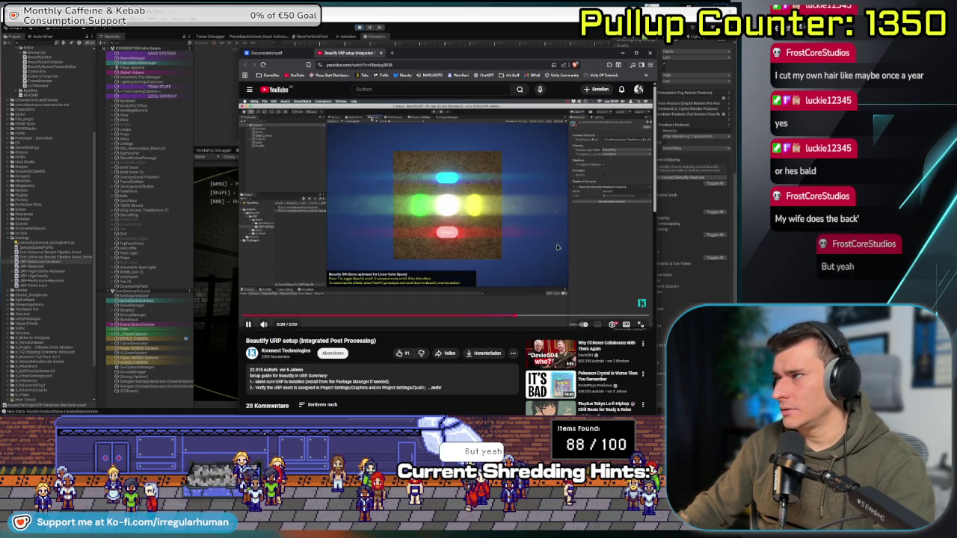
pyautogui.click(557, 247)
pyautogui.hotkey('alt', 'Tab')
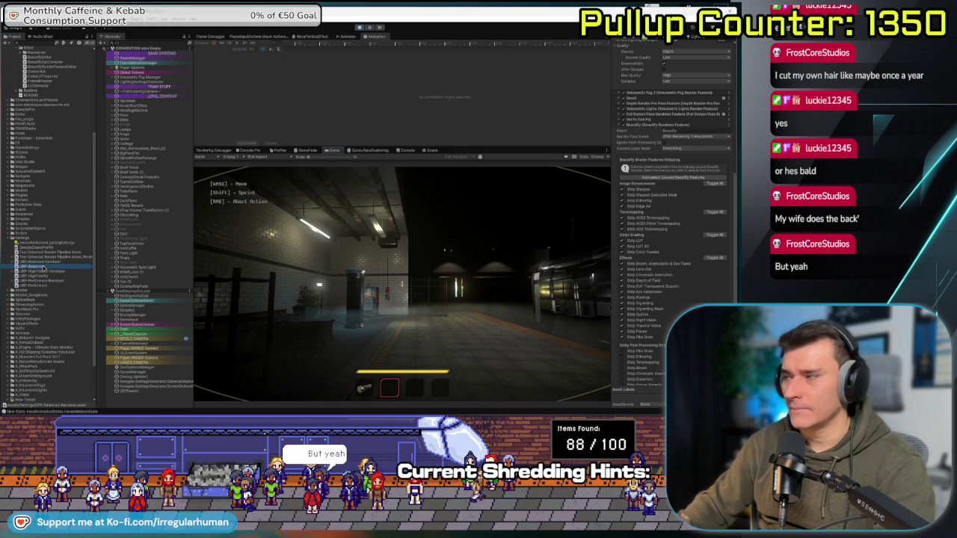
pyautogui.click(37, 266)
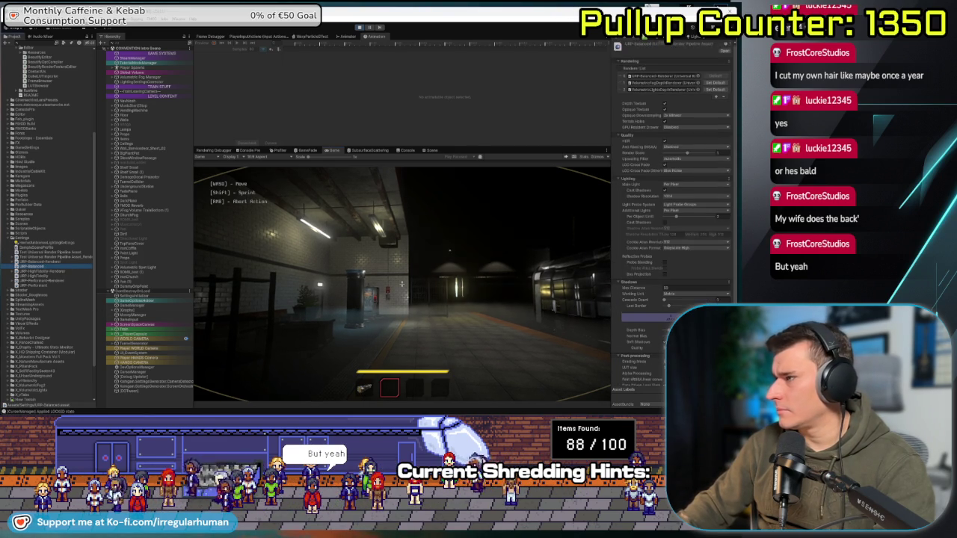
pyautogui.scroll(1, 620, 127)
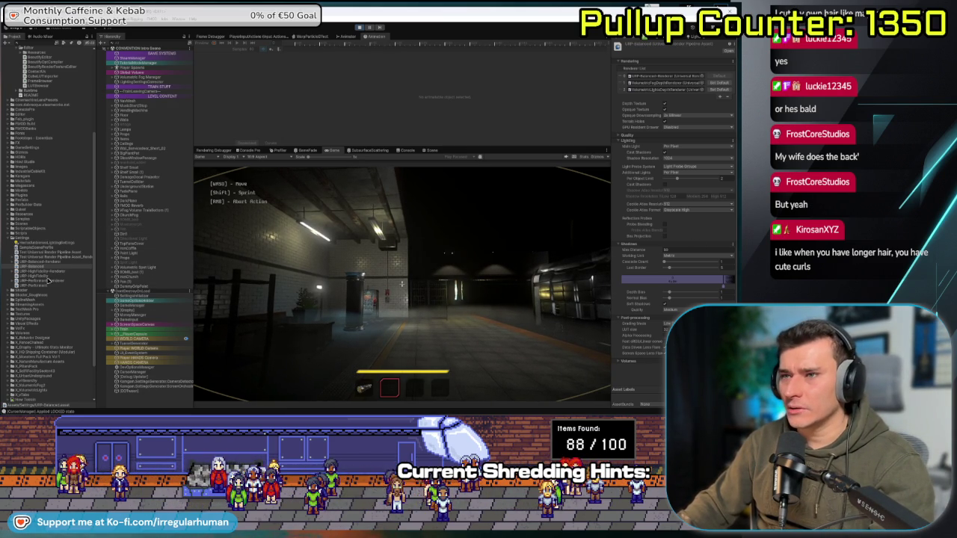
# - Open the Beautify demo scene and select its PostFX volume
pyautogui.doubleClick(57, 270)
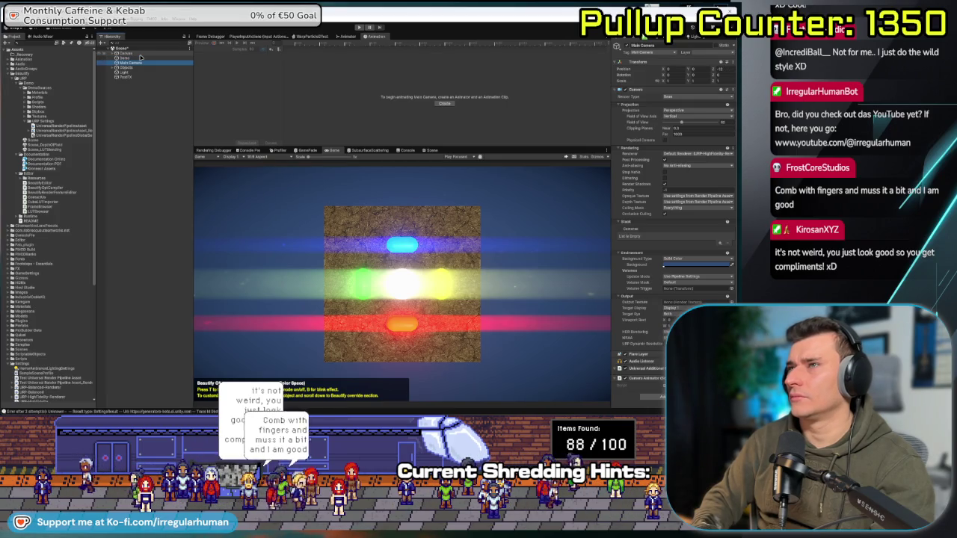
pyautogui.press('Down')
pyautogui.press('Down')
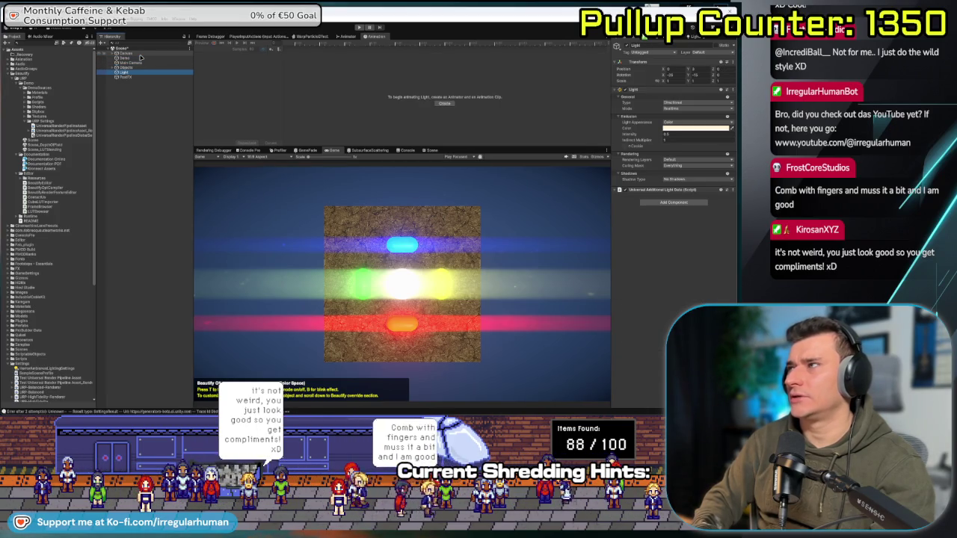
pyautogui.press('Down')
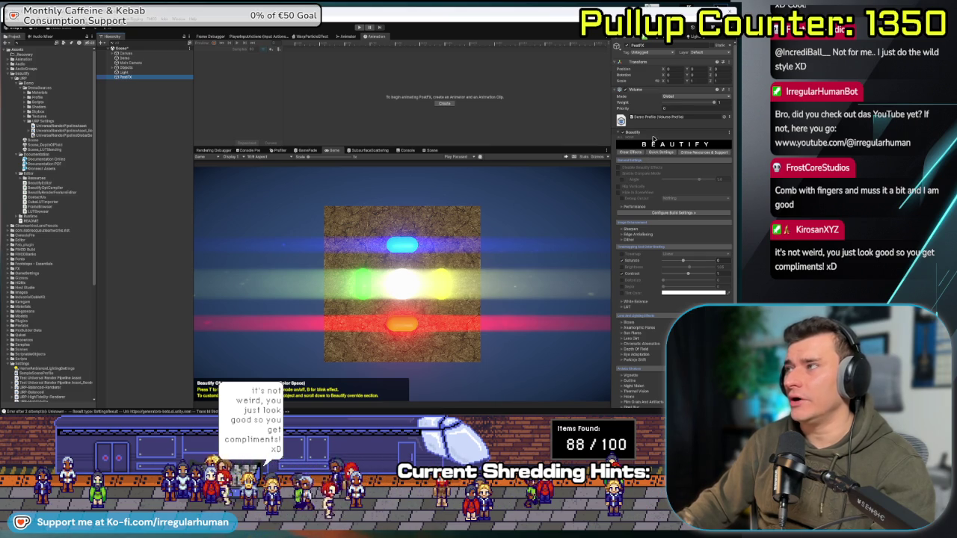
# - Toggle the PostFX Volume component off and on repeatedly to compare, leaving it enabled
pyautogui.click(622, 90)
pyautogui.click(622, 89)
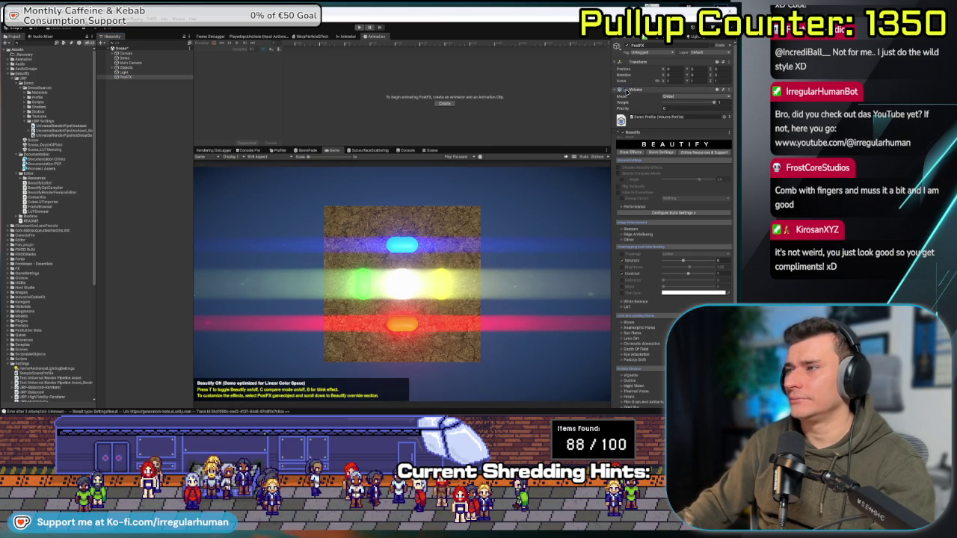
pyautogui.click(626, 89)
pyautogui.click(626, 89)
pyautogui.click(625, 90)
pyautogui.click(625, 90)
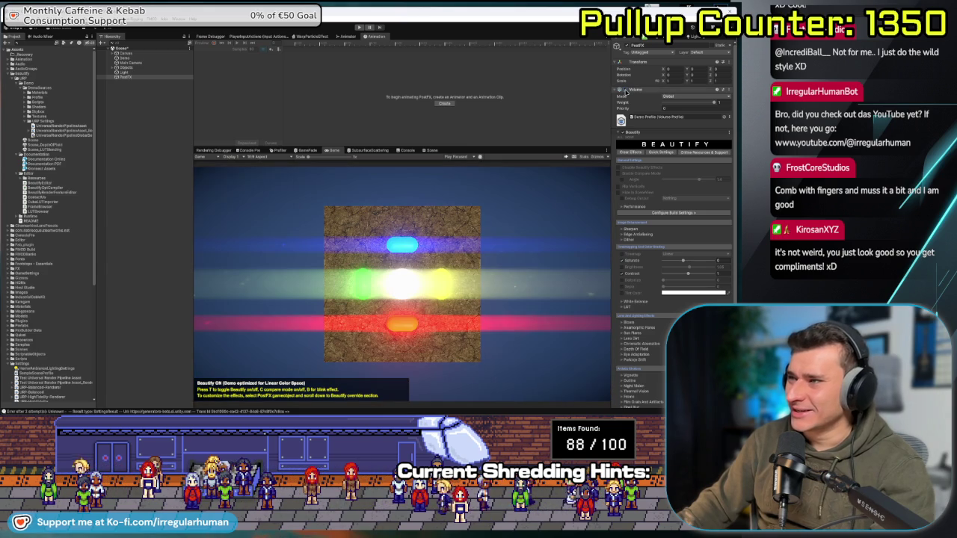
pyautogui.click(625, 90)
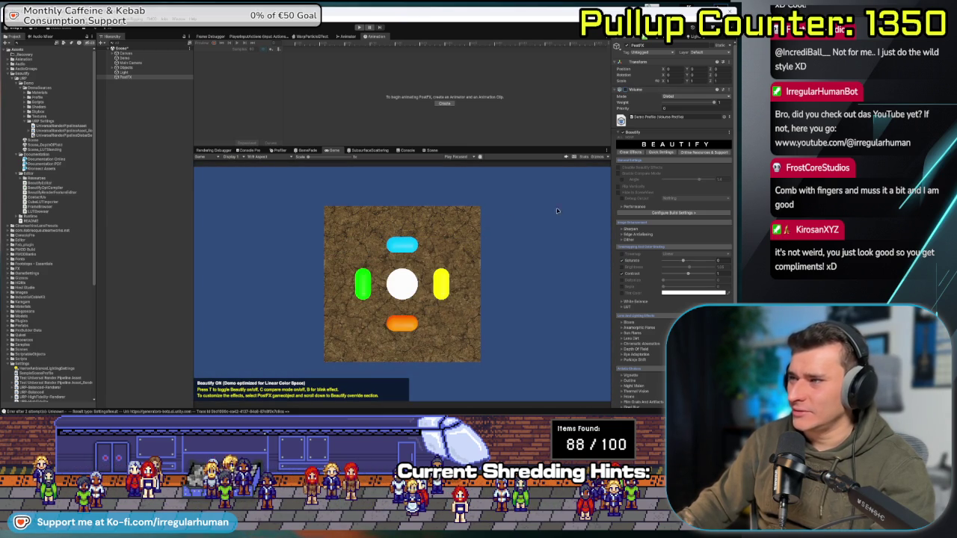
pyautogui.click(626, 90)
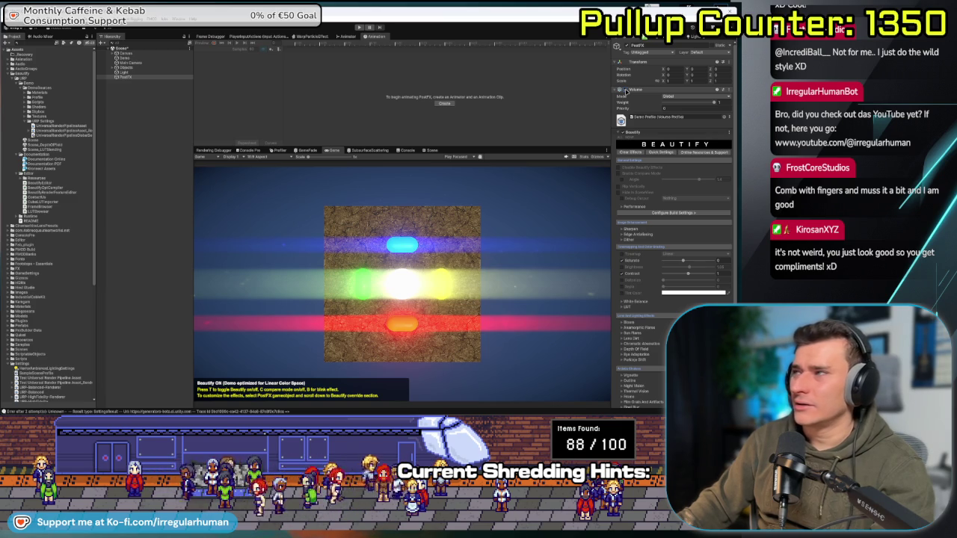
# - Collapse and re-expand the Beautify override, then select the Scenes folder
pyautogui.click(619, 132)
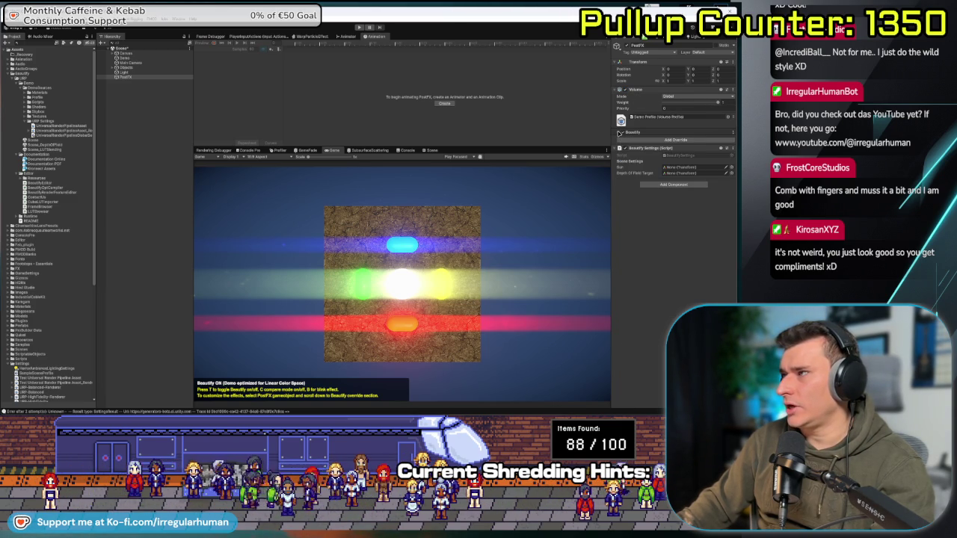
pyautogui.click(619, 132)
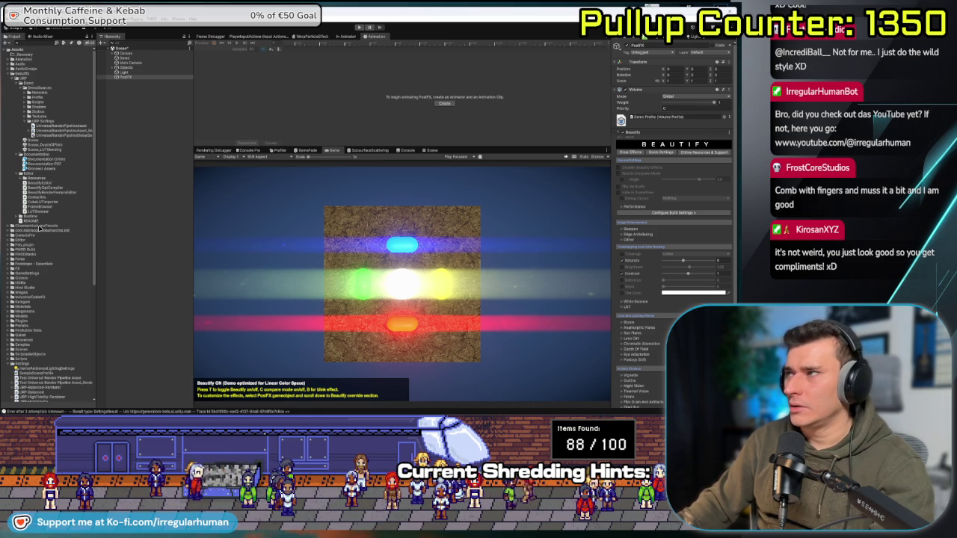
pyautogui.click(17, 350)
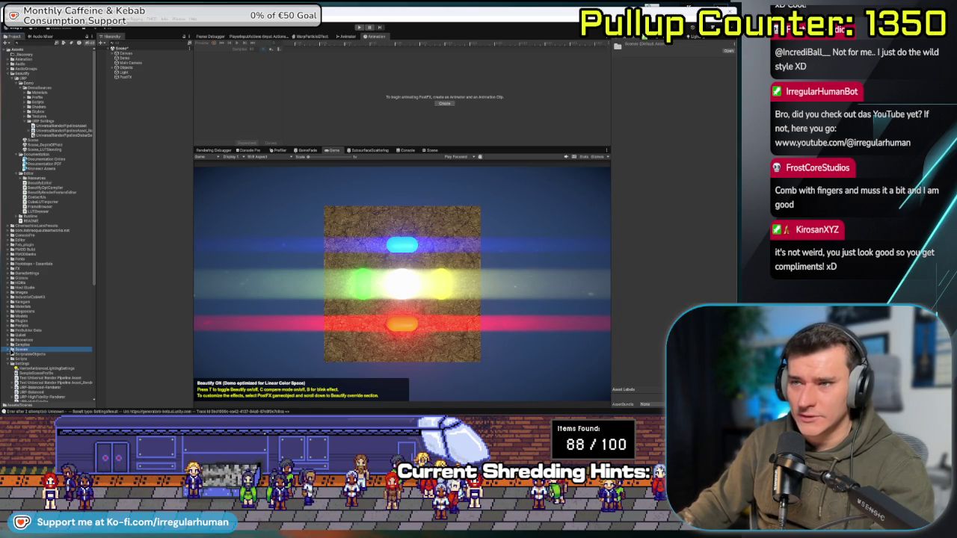
# - Open CONVENTION Intro Scene from the Scenes folder, saving the modified demo scene
pyautogui.click(9, 349)
pyautogui.scroll(-3, 33, 308)
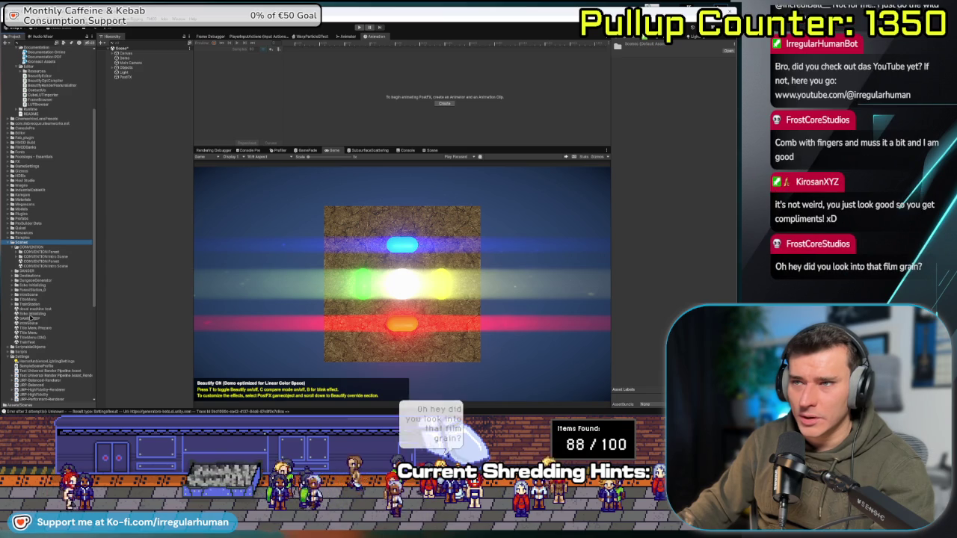
pyautogui.doubleClick(37, 266)
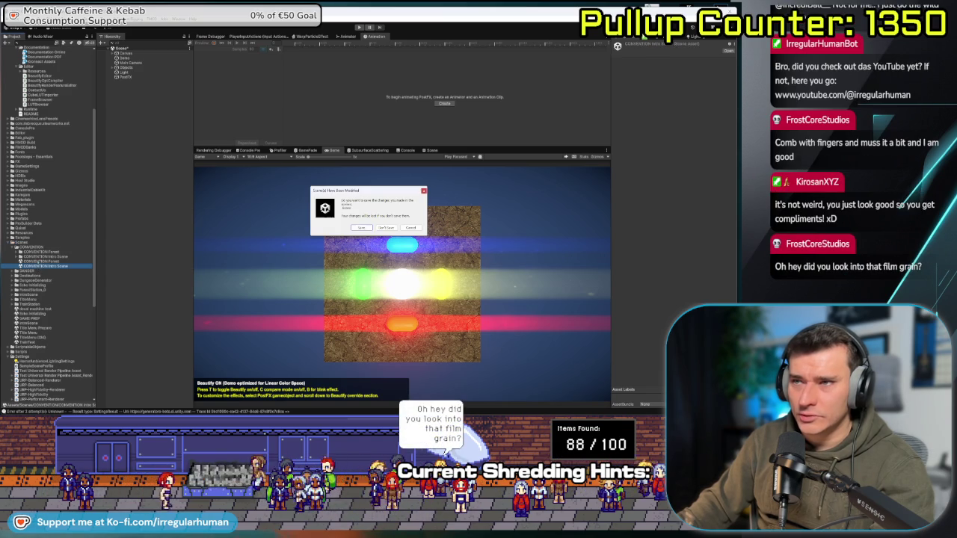
pyautogui.click(362, 228)
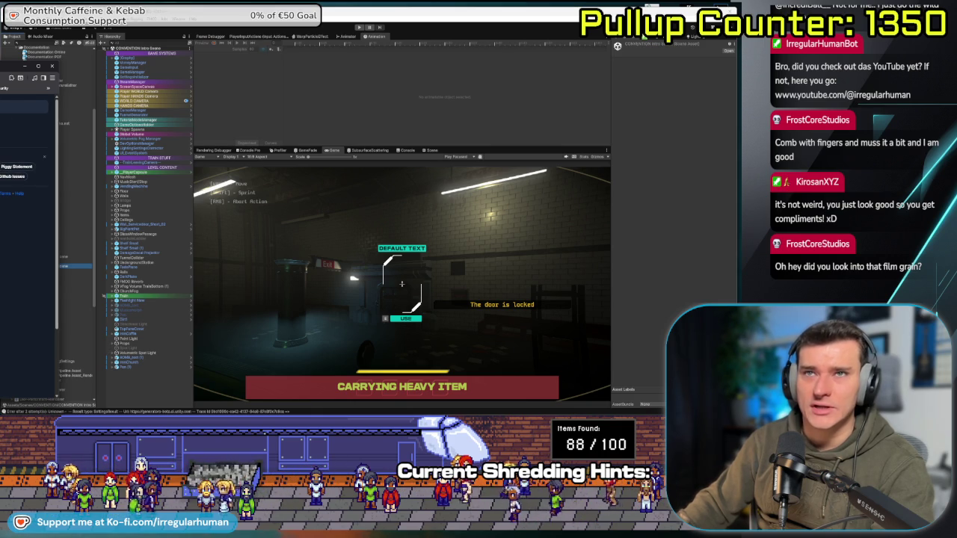
# - View the Terminal UI post and its video in Bluesky, then return to Unity
pyautogui.hotkey('alt', 'Tab')
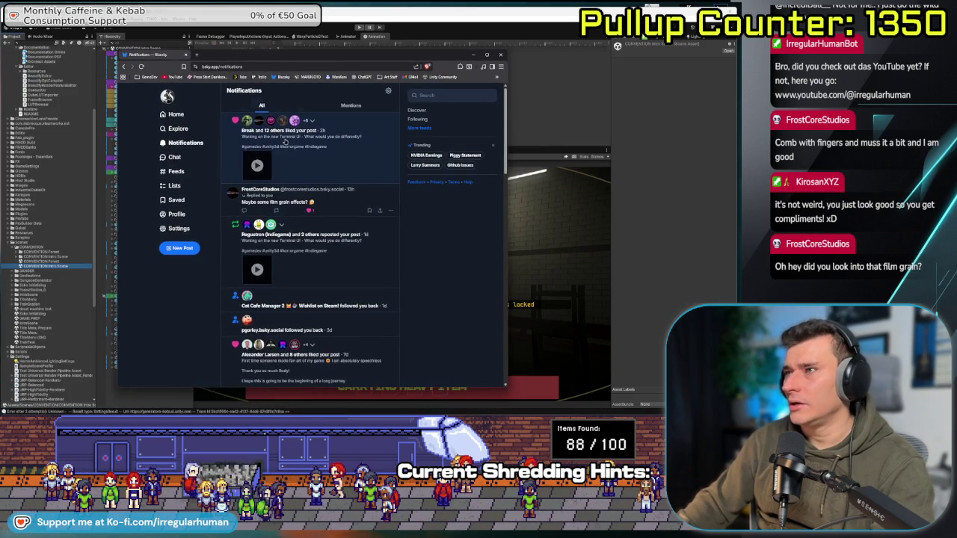
pyautogui.click(295, 153)
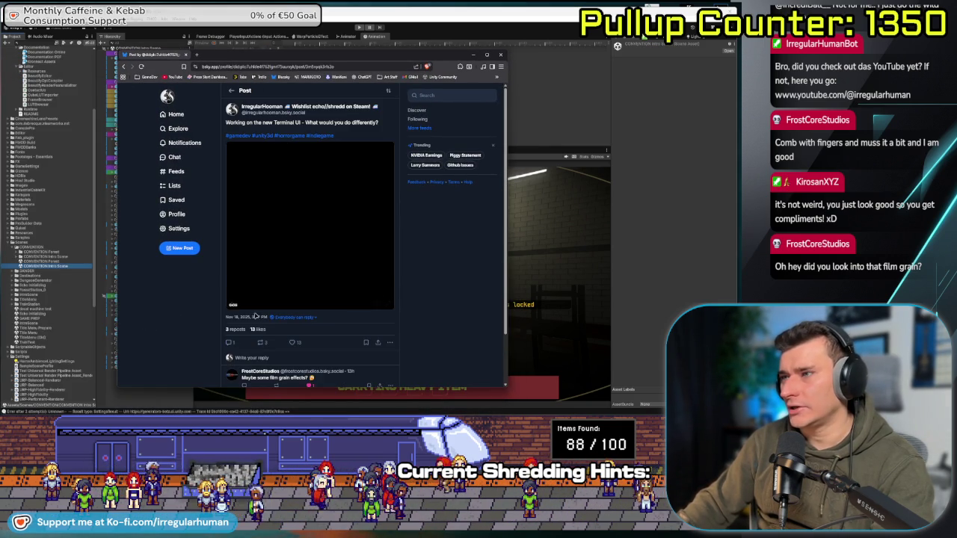
pyautogui.click(233, 305)
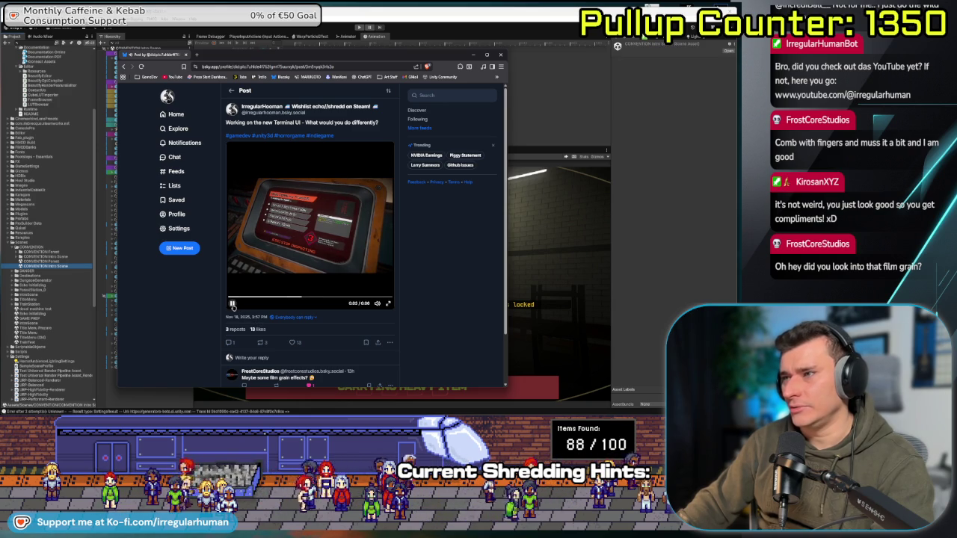
pyautogui.scroll(-1, 471, 320)
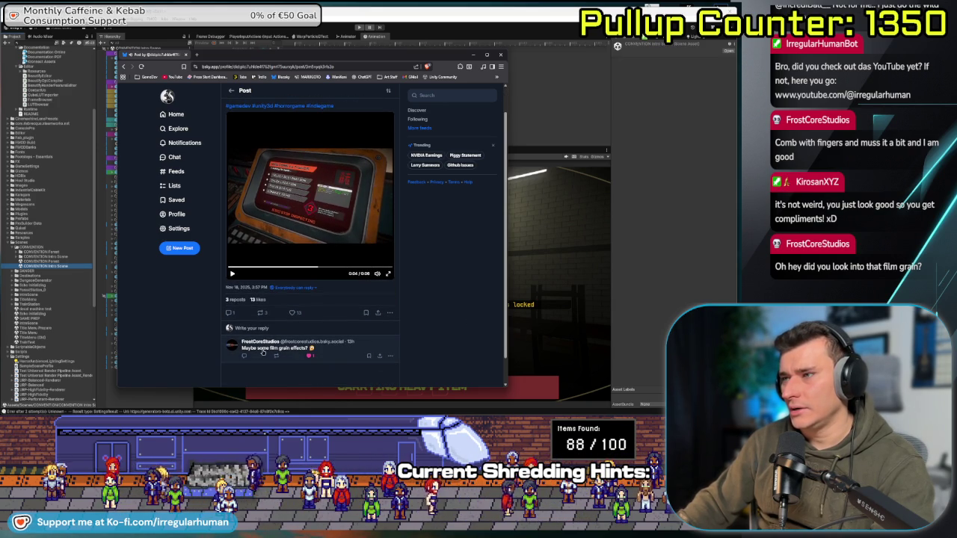
pyautogui.scroll(1, 481, 299)
pyautogui.click(233, 304)
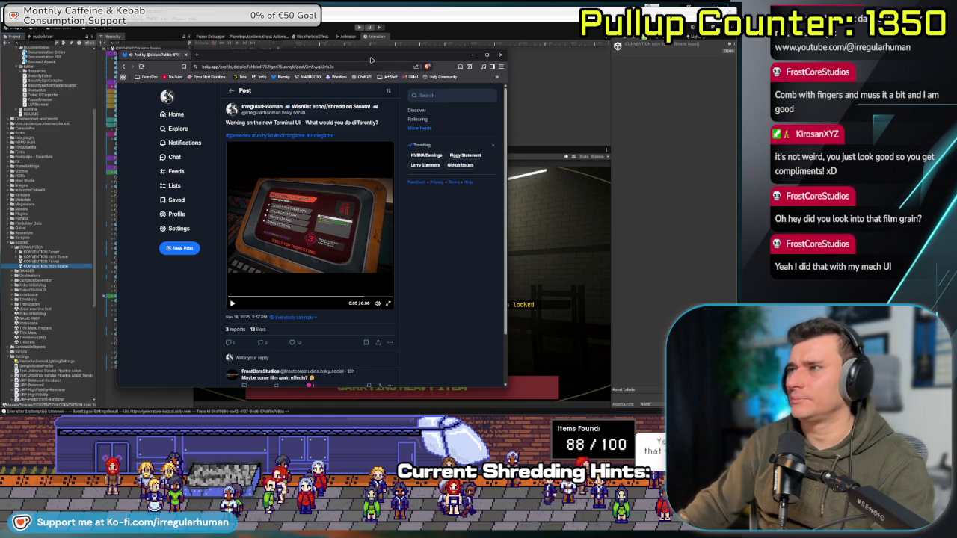
pyautogui.click(557, 240)
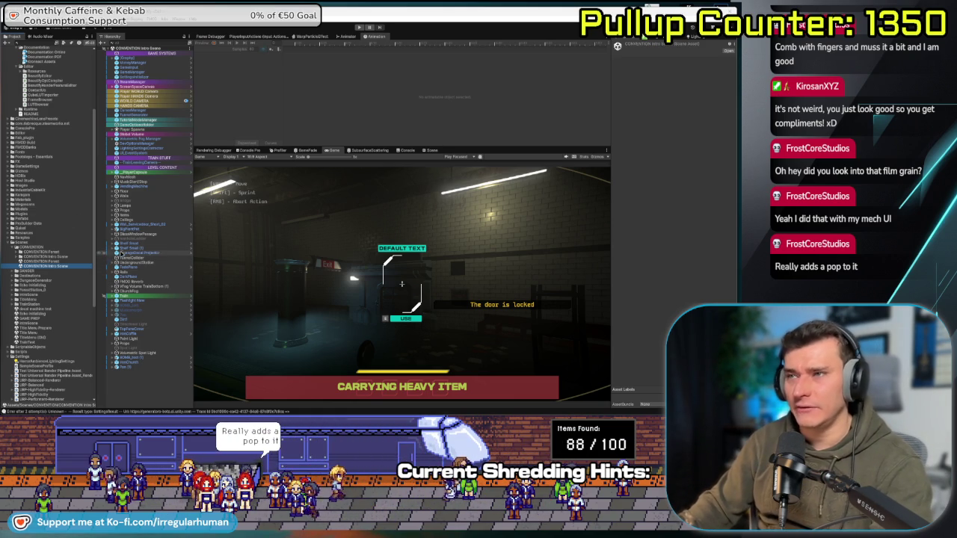
# - Select the Global Volume and collapse its Vignette override
pyautogui.click(65, 267)
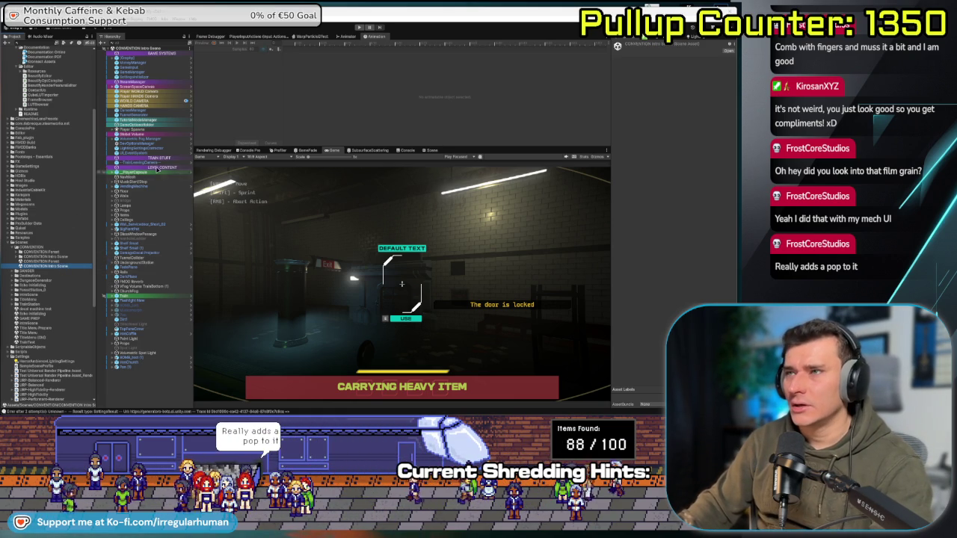
pyautogui.click(133, 134)
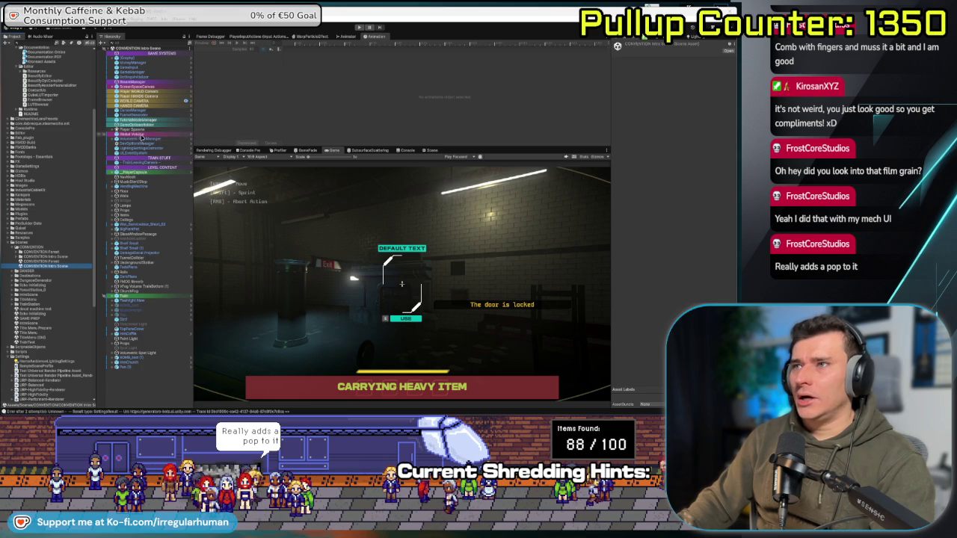
pyautogui.click(621, 148)
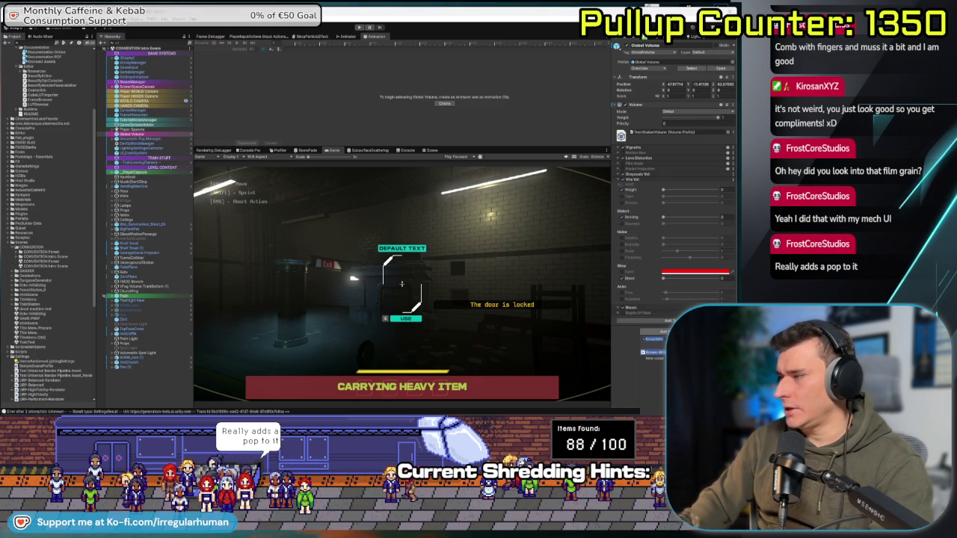
# - Add a Beautify override to the Global Volume and start its Clear Effects action
pyautogui.press('BackSpace')
pyautogui.press('BackSpace')
pyautogui.press('BackSpace')
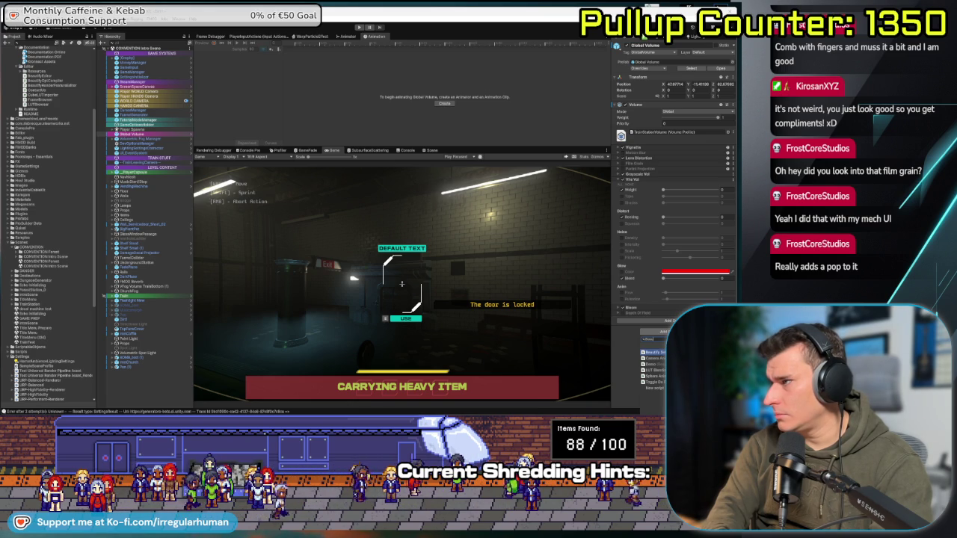
pyautogui.press('BackSpace')
pyautogui.press('BackSpace')
pyautogui.press('BackSpace')
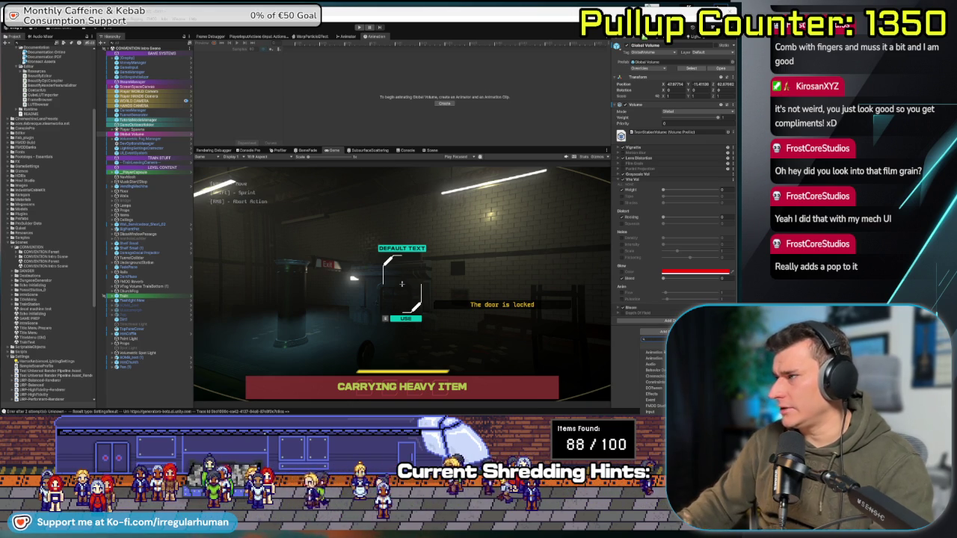
pyautogui.click(651, 343)
pyautogui.click(651, 344)
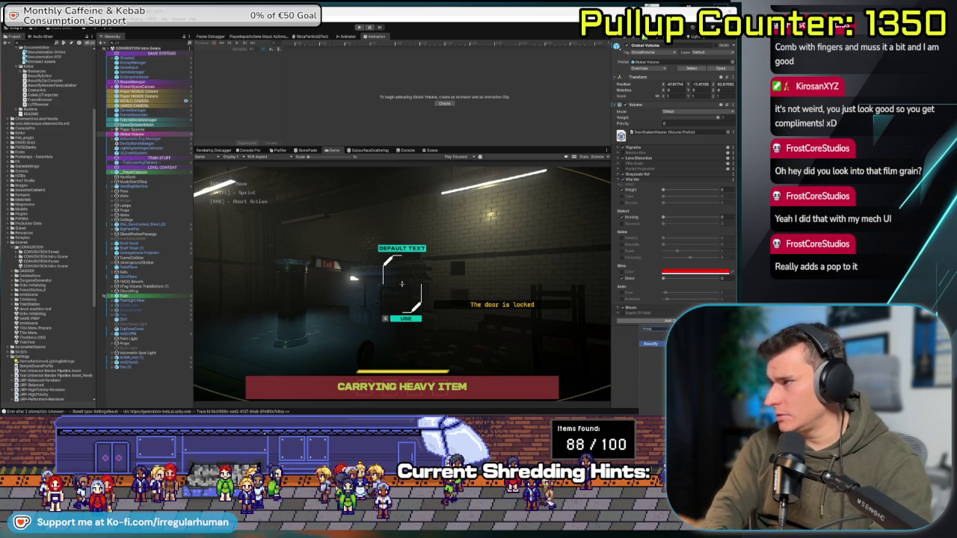
pyautogui.click(621, 180)
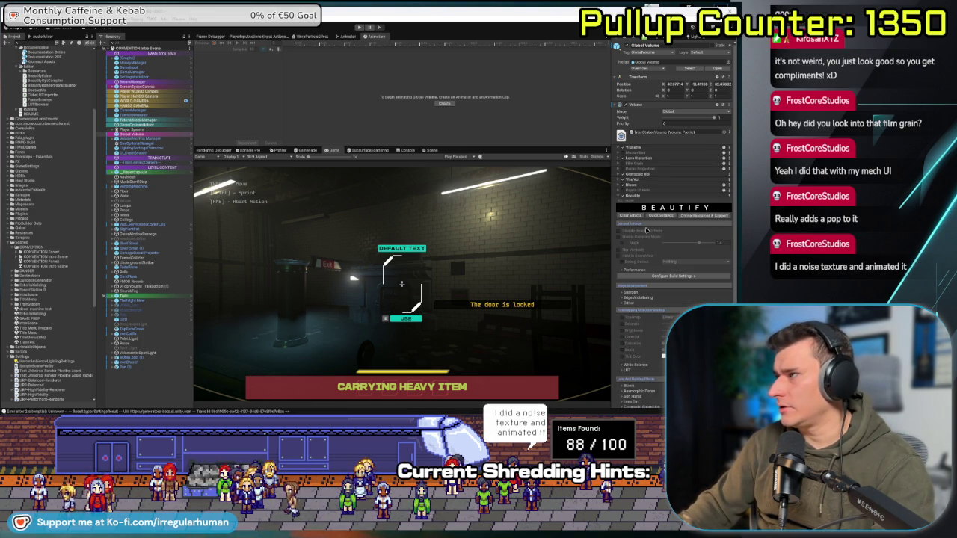
pyautogui.click(631, 216)
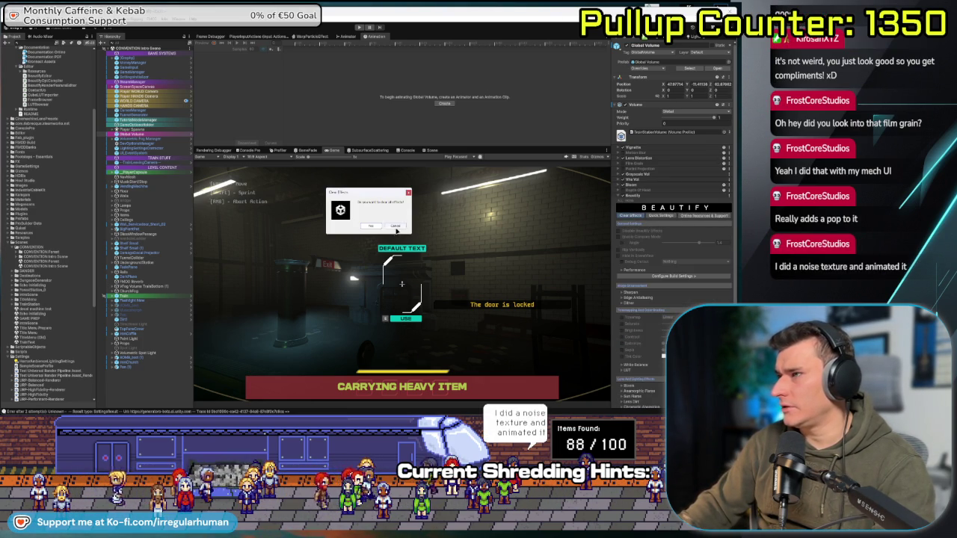
# - Clear all Beautify effects and apply the Quick Settings preset
pyautogui.click(396, 227)
pyautogui.scroll(-2, 673, 225)
pyautogui.scroll(3, 683, 274)
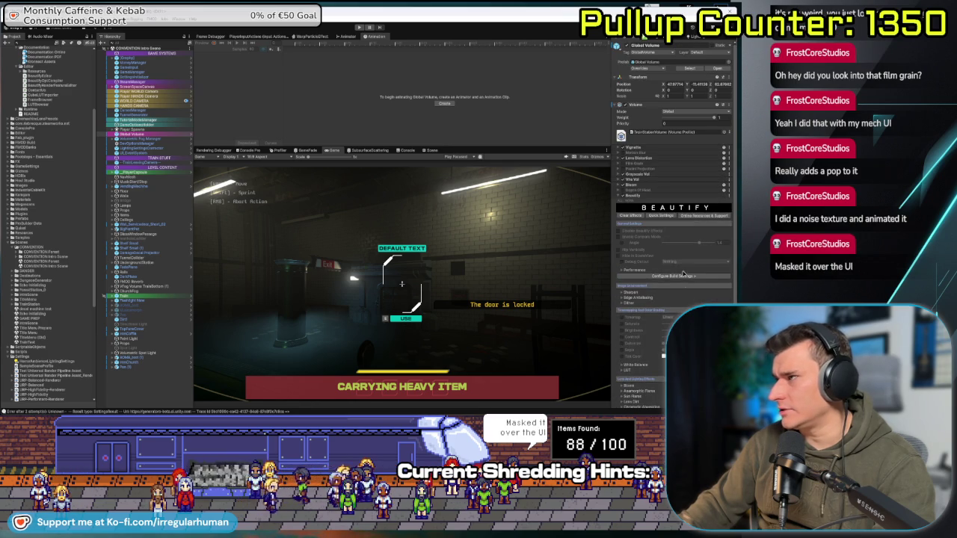
pyautogui.click(659, 217)
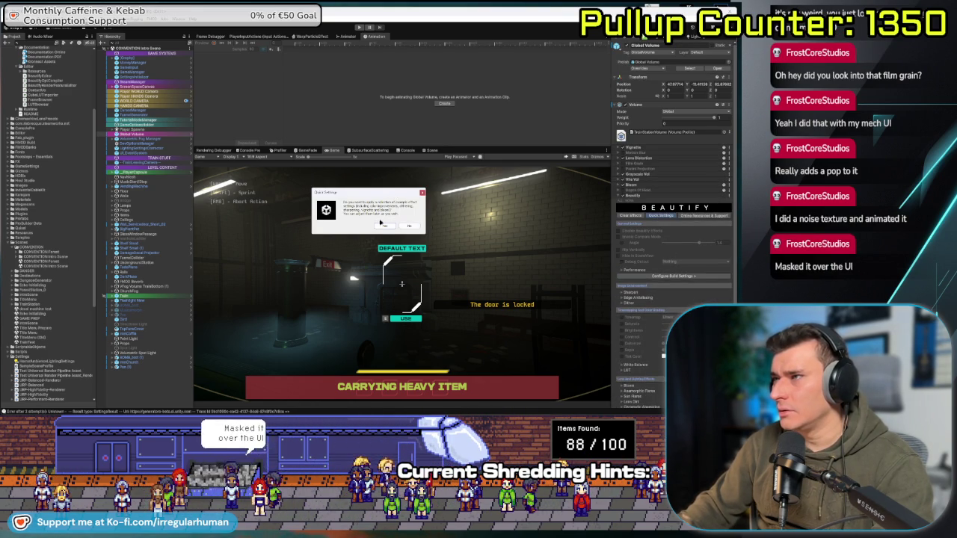
pyautogui.click(382, 227)
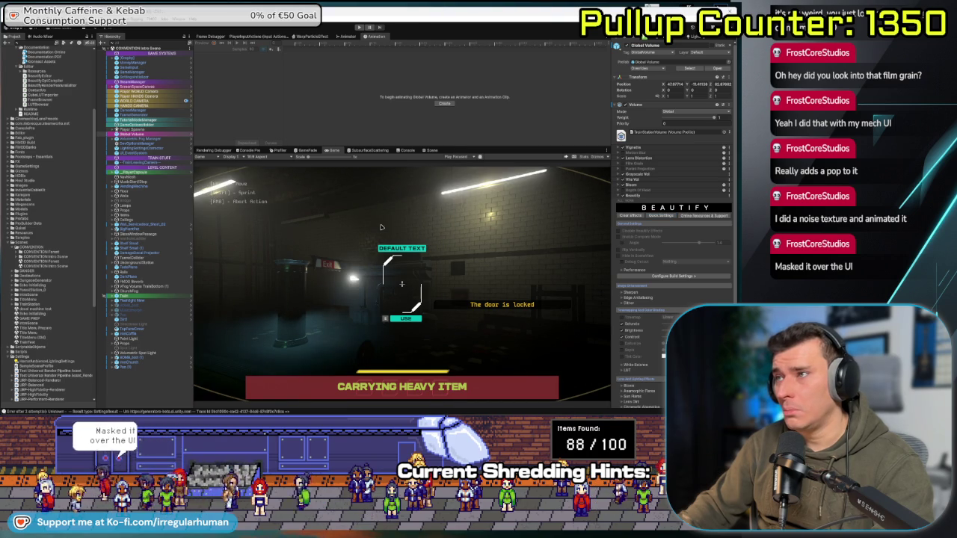
# - Turn off Bloom and enable LUT colour grading in the Beautify override
pyautogui.click(624, 187)
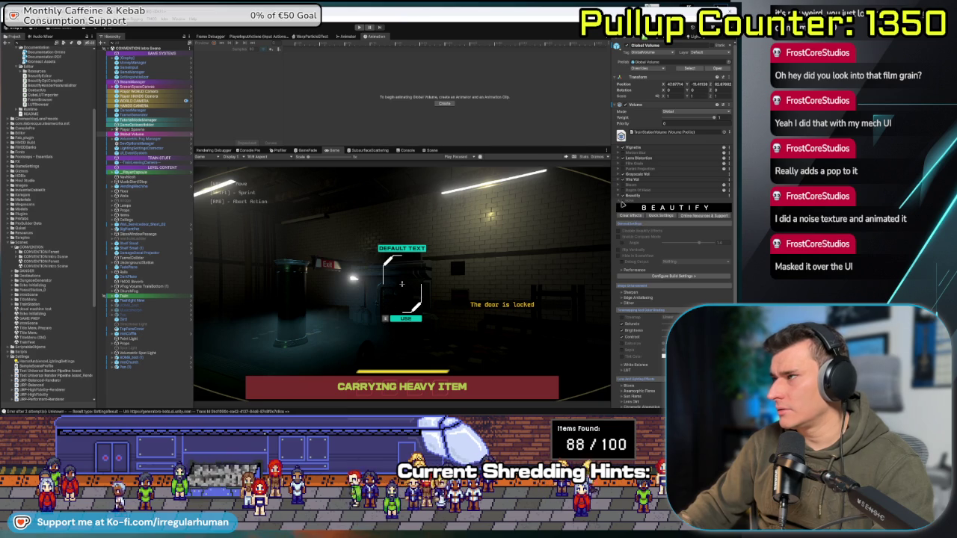
pyautogui.click(624, 196)
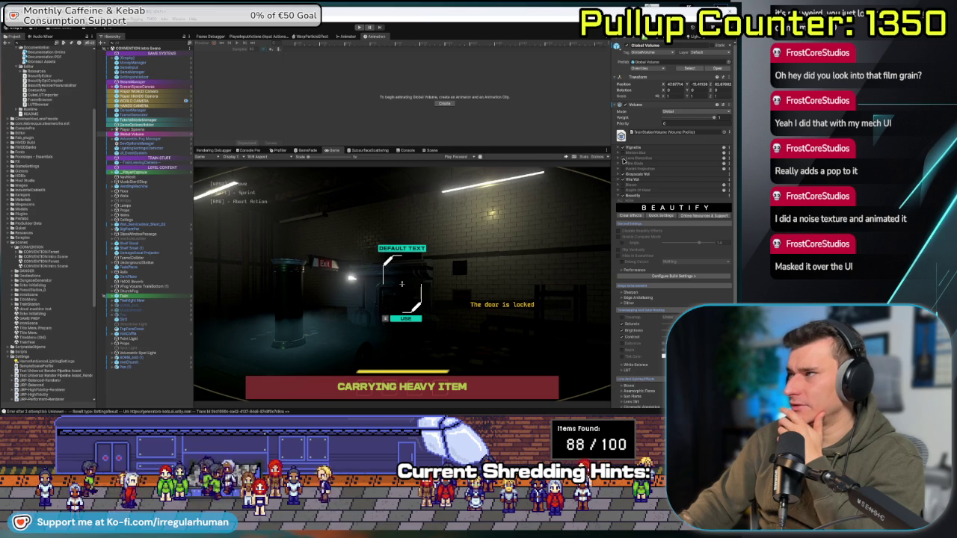
pyautogui.scroll(-3, 685, 253)
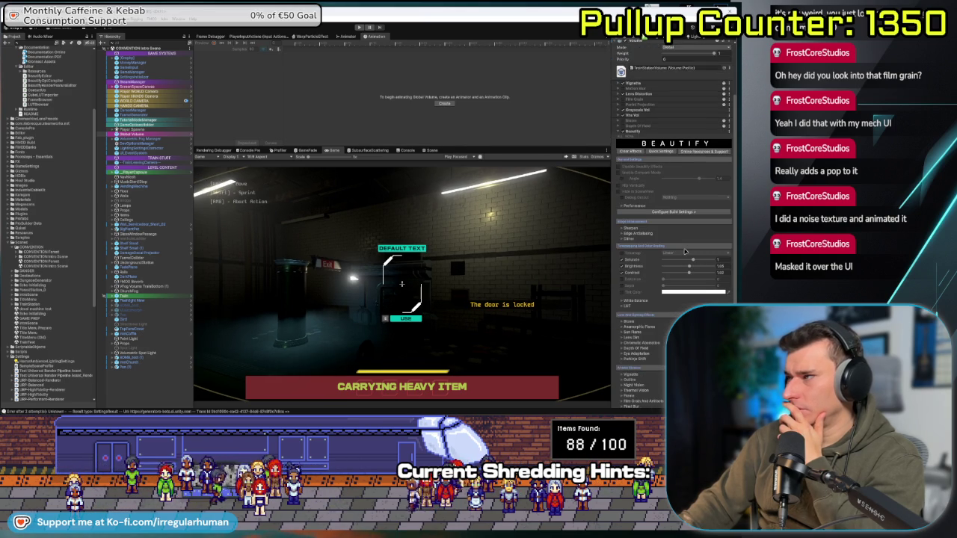
pyautogui.scroll(-2, 686, 252)
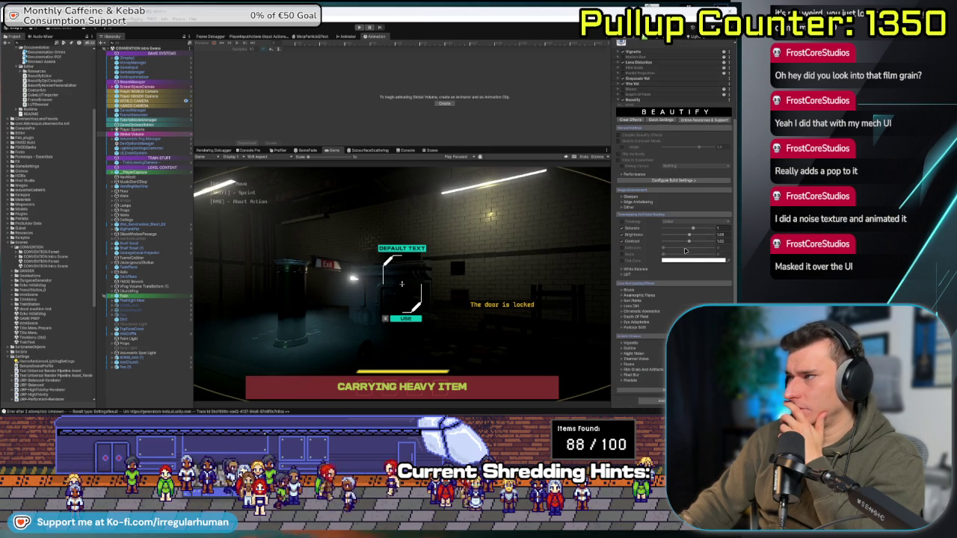
pyautogui.click(622, 274)
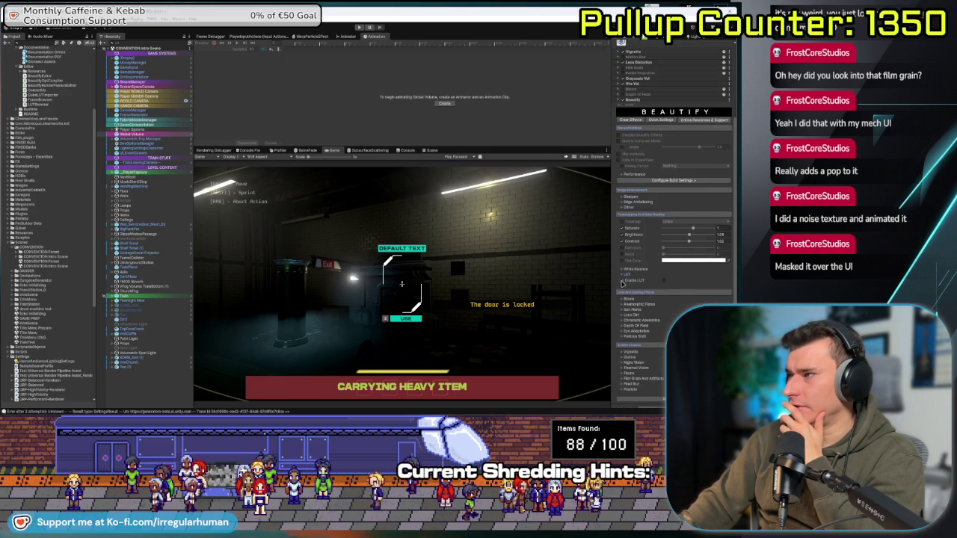
pyautogui.click(665, 282)
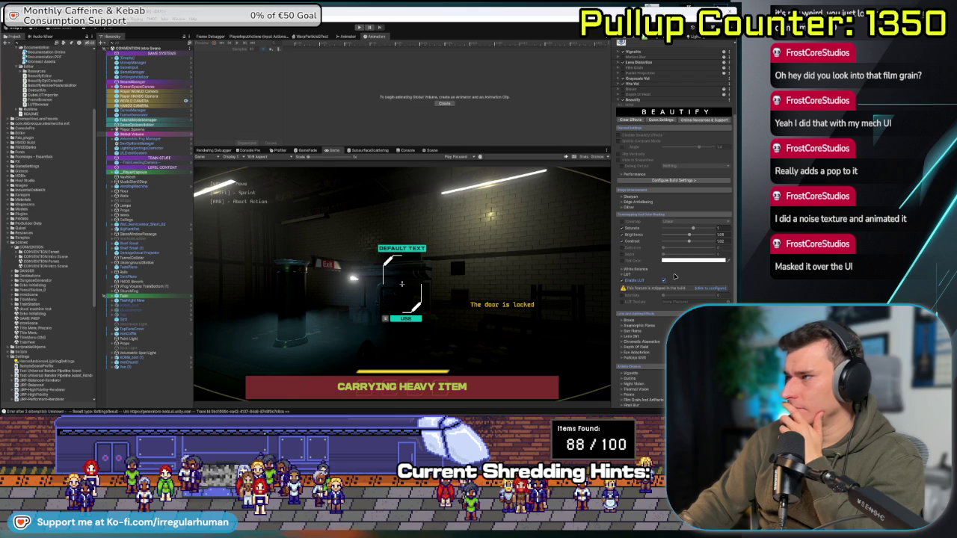
# - Auto-select unused Beautify features for shader stripping on the first URP renderer asset
pyautogui.click(709, 289)
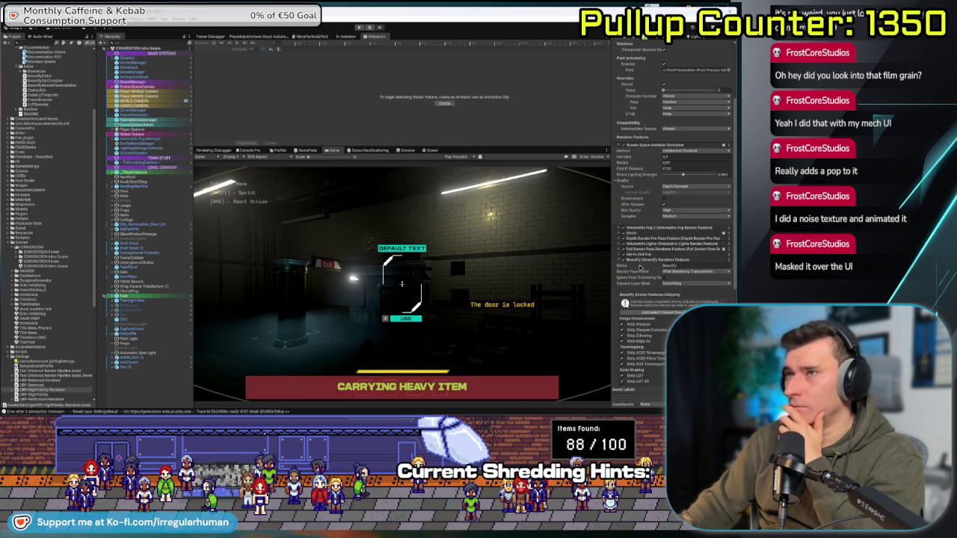
pyautogui.scroll(-3, 701, 276)
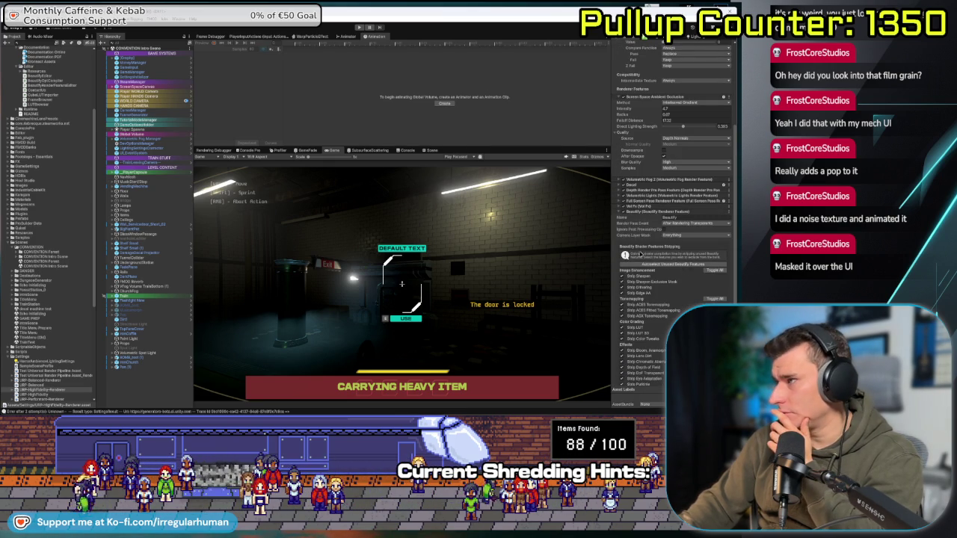
pyautogui.scroll(-6, 632, 219)
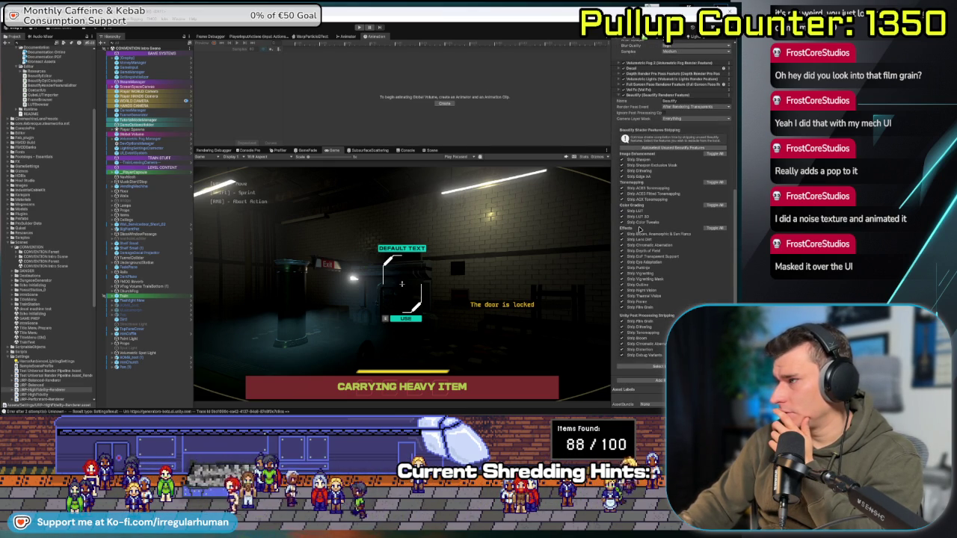
pyautogui.click(674, 148)
pyautogui.click(392, 227)
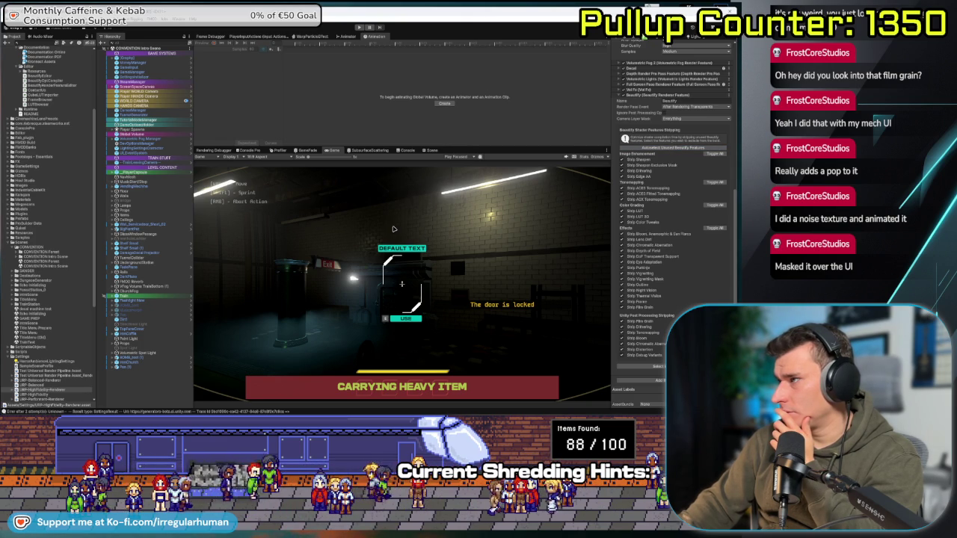
pyautogui.scroll(7, 700, 195)
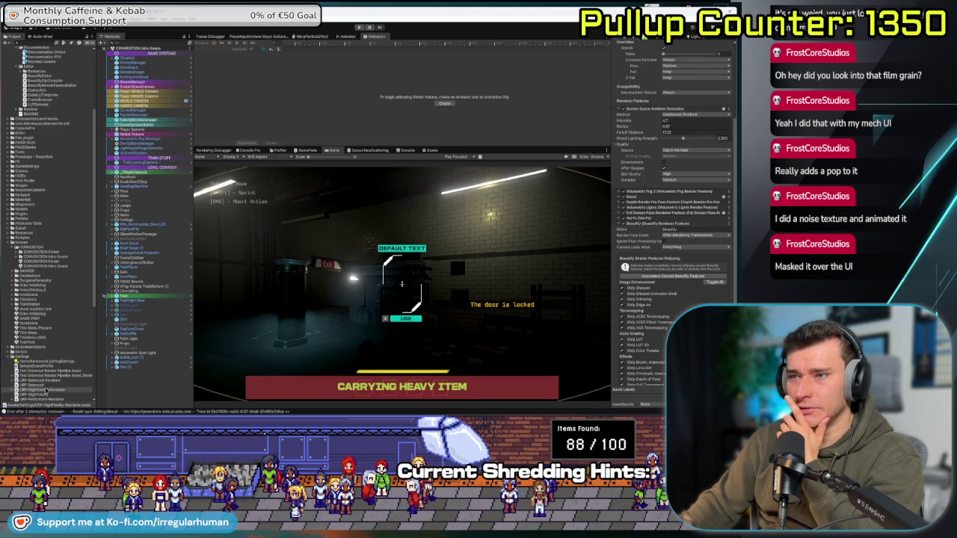
# - Repeat the unused Beautify feature auto-selection on a second URP renderer asset
pyautogui.click(47, 381)
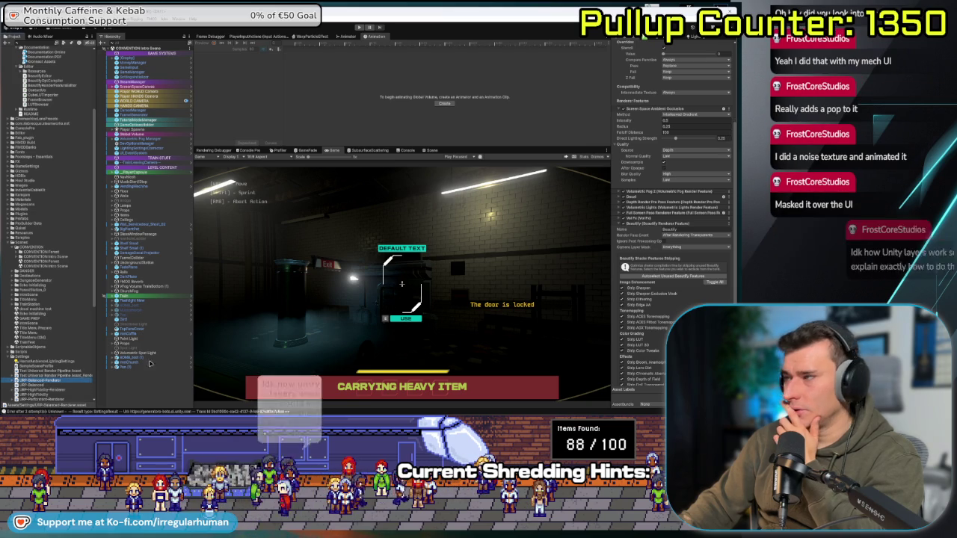
pyautogui.click(673, 278)
pyautogui.click(392, 228)
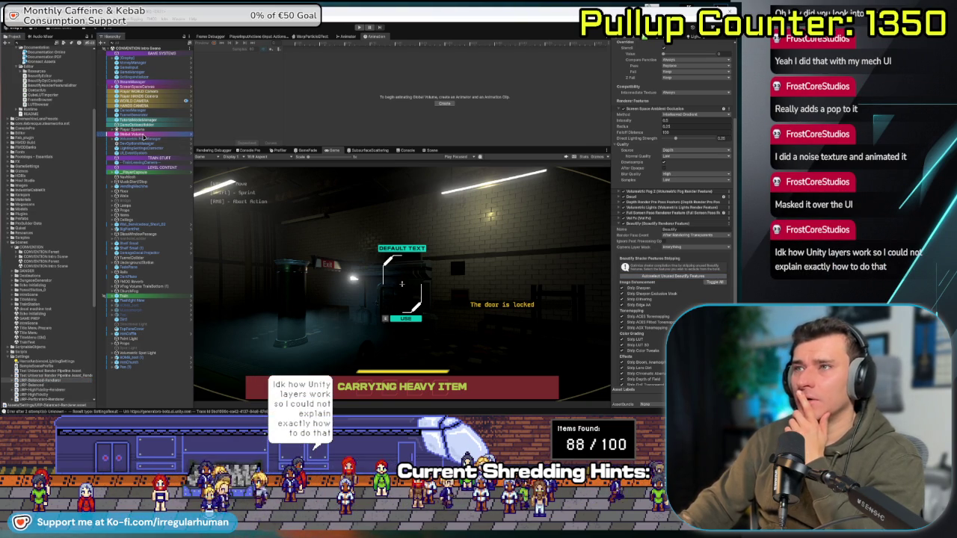
# - Reselect the Global Volume, make the Game view taller and widen the Inspector
pyautogui.click(143, 136)
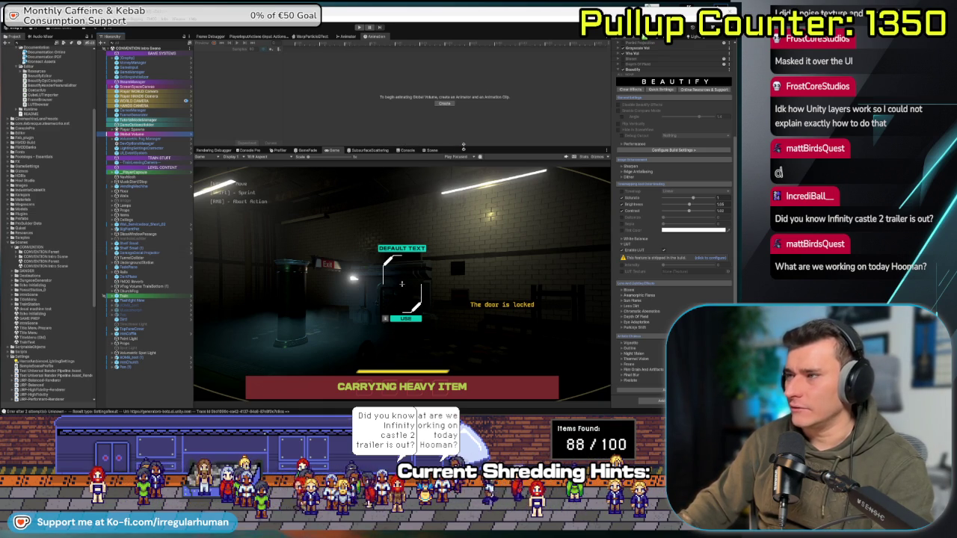
pyautogui.moveTo(464, 145); pyautogui.dragTo(468, 133)
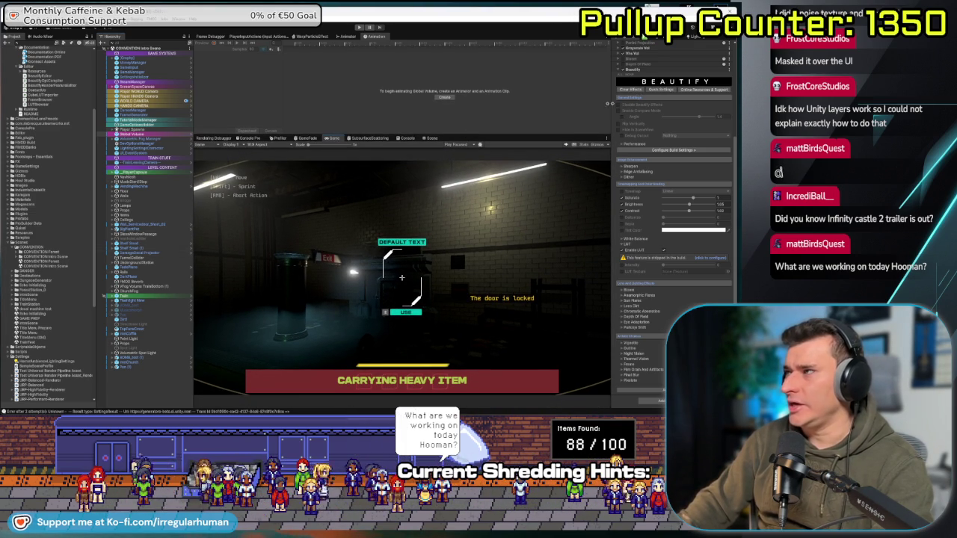
pyautogui.moveTo(608, 104); pyautogui.dragTo(559, 104)
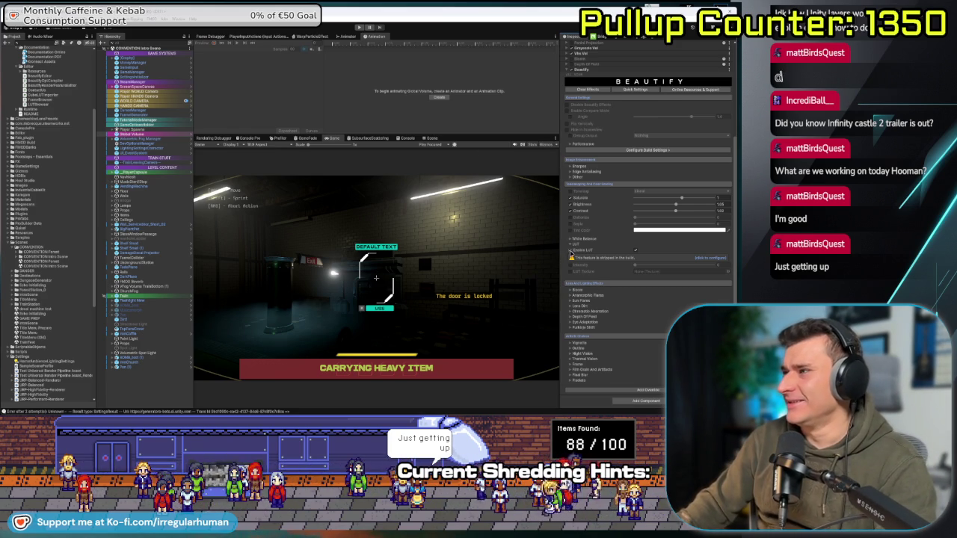
# - Start Play mode and walk down the corridor through the lit room to the train doors
pyautogui.hotkey('ctrl', 'p')
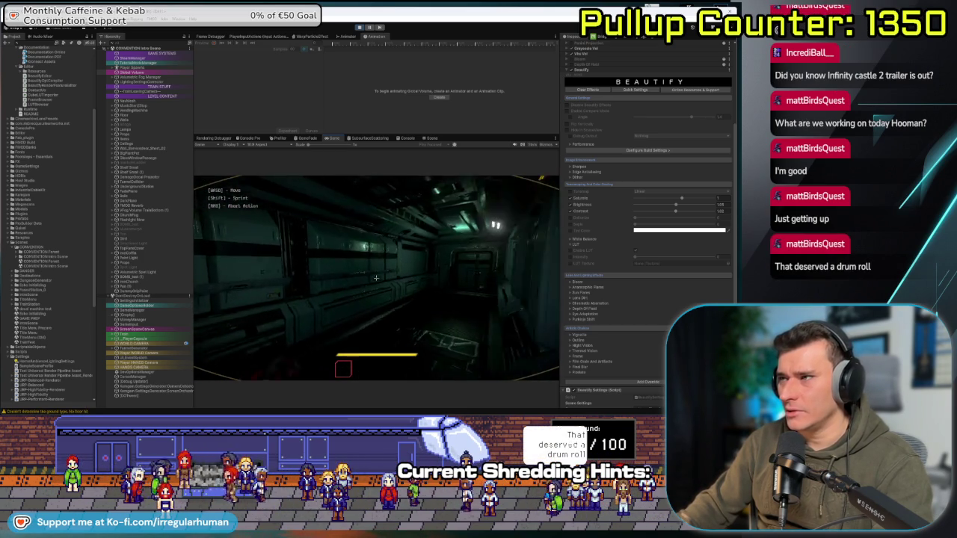
pyautogui.press('w')
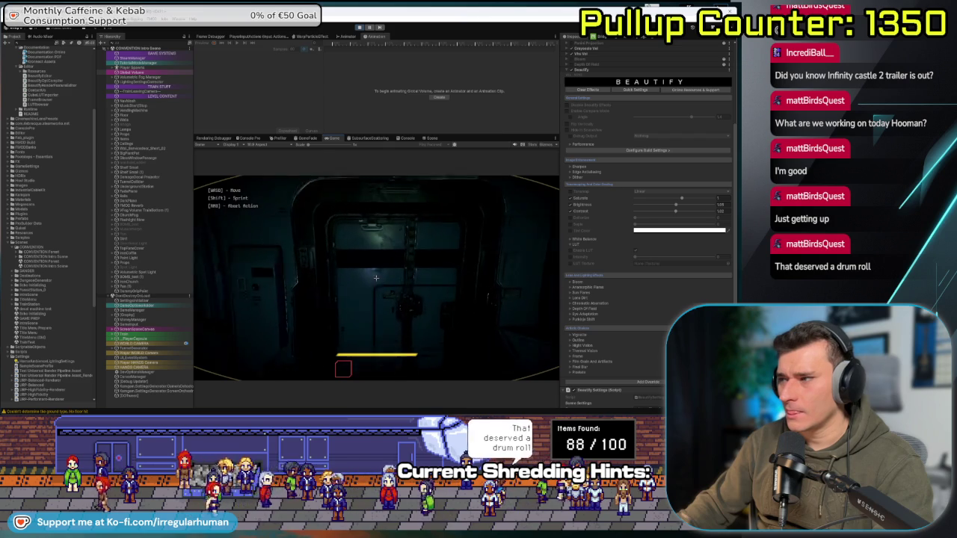
pyautogui.press('w')
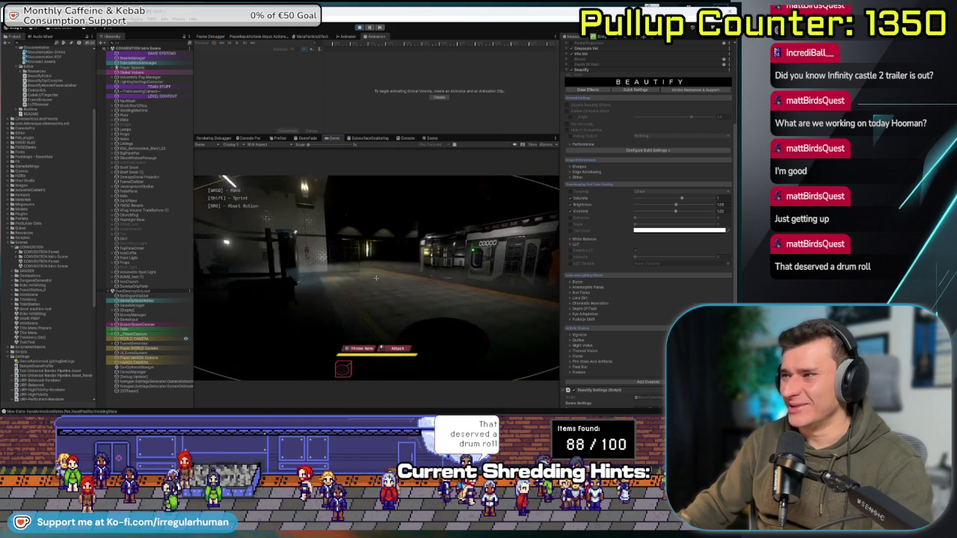
pyautogui.press('w')
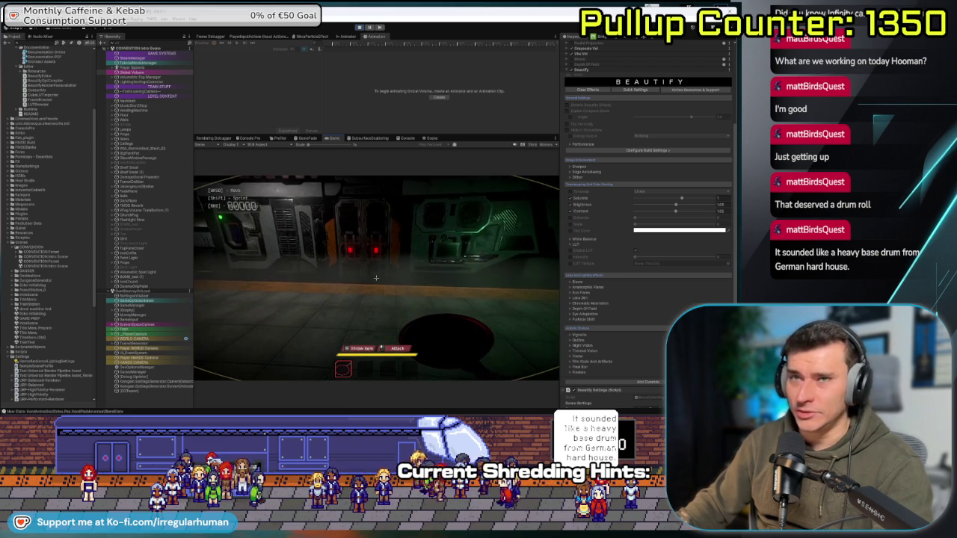
pyautogui.press('w')
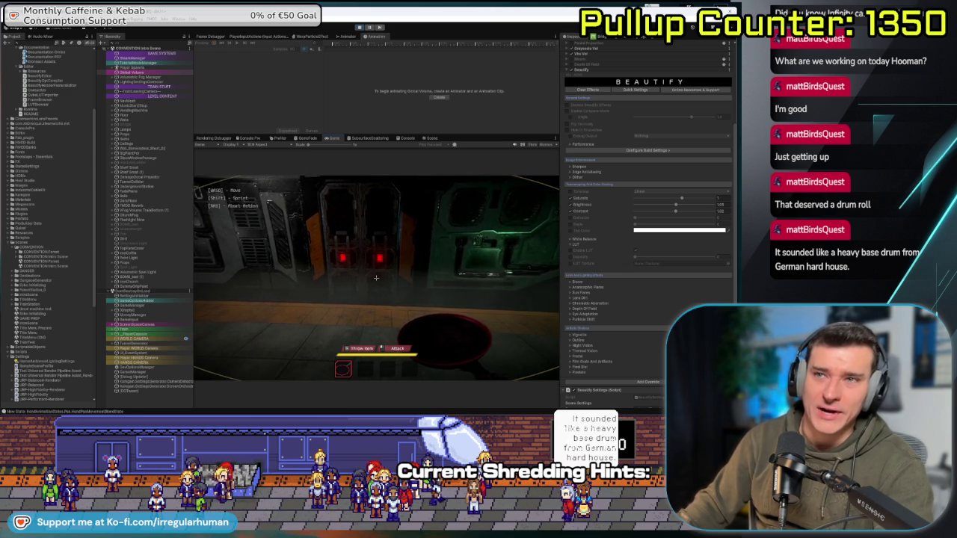
# - Board the train through its doors and start inspecting the TrainOS terminal
pyautogui.press('w')
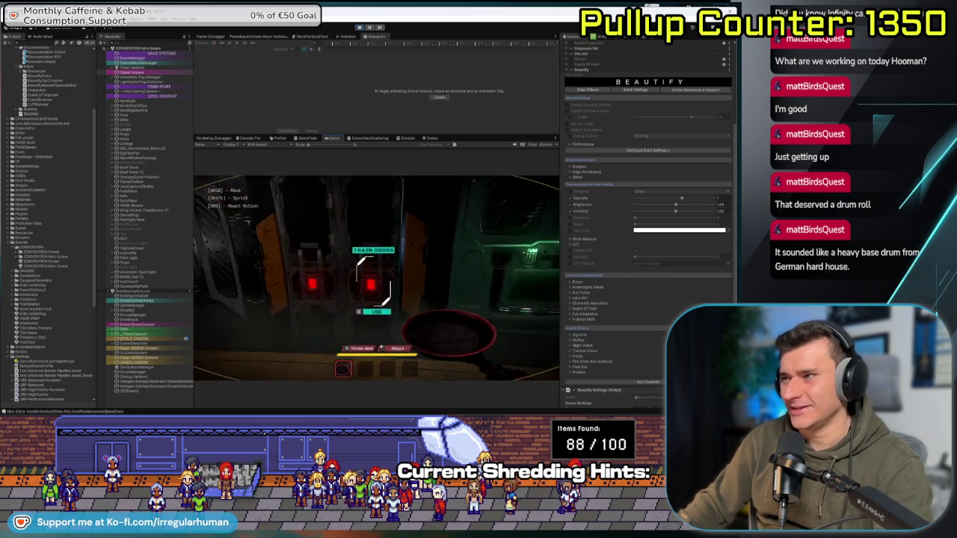
pyautogui.press('e')
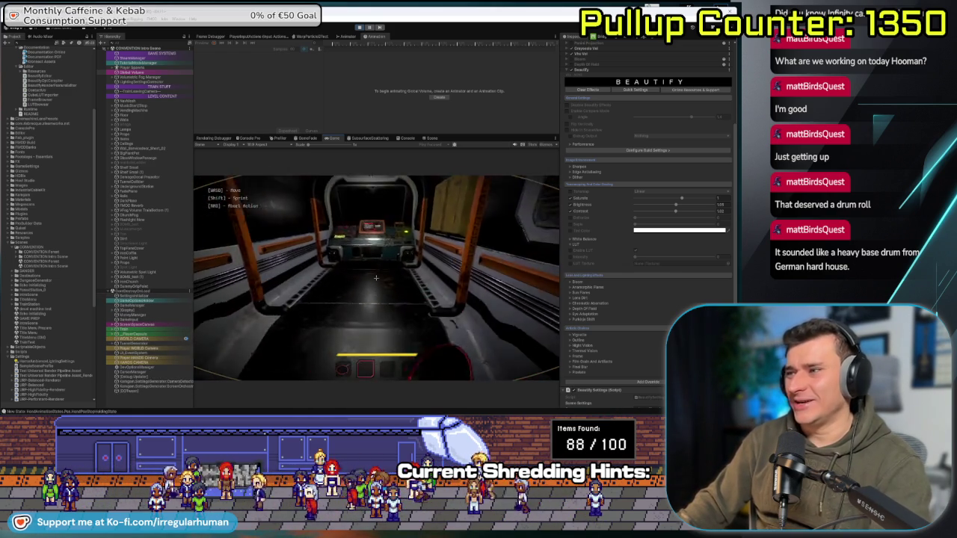
pyautogui.press('w')
pyautogui.press('e')
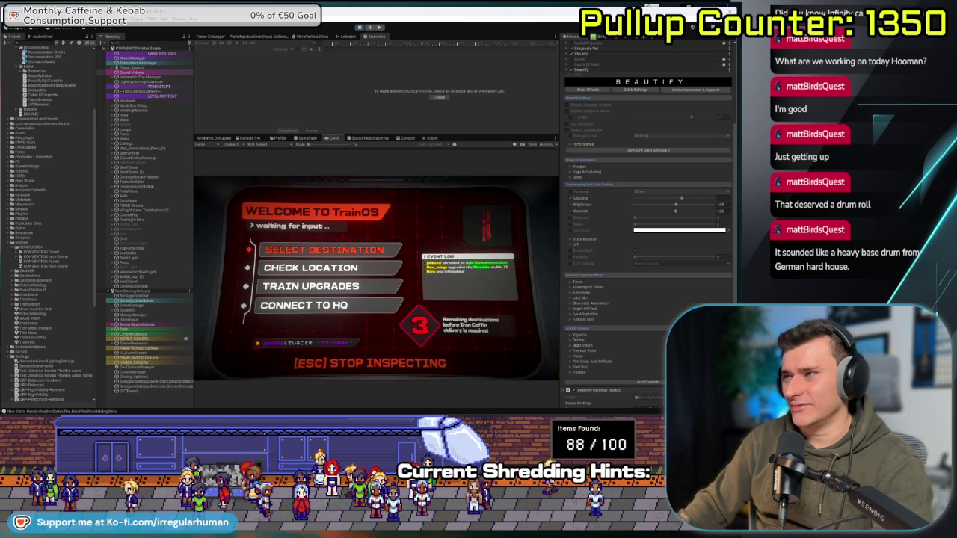
# - Open Train Upgrades, Check Location, Connect to HQ and Choose Destination screens, then leave the terminal
pyautogui.press('s')
pyautogui.press('s')
pyautogui.press('s')
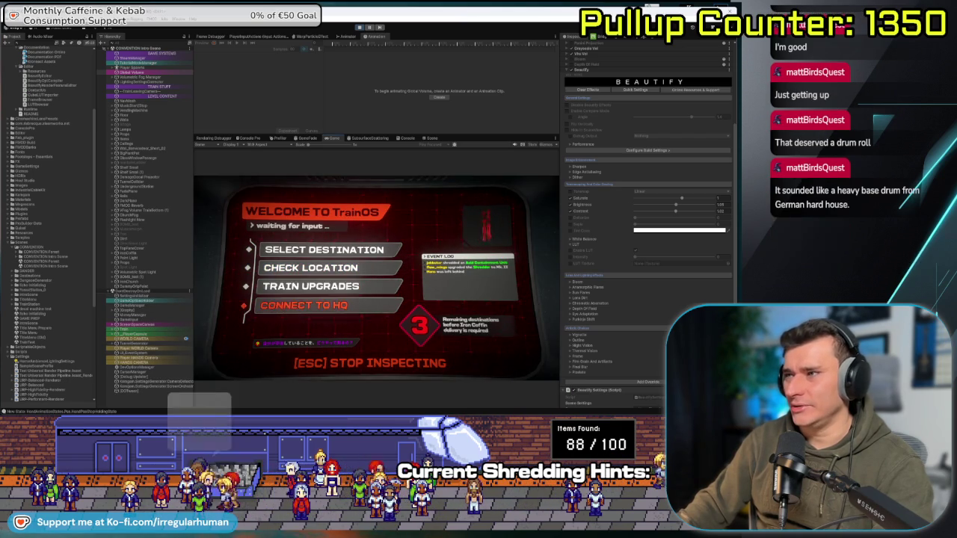
pyautogui.press('s')
pyautogui.press('e')
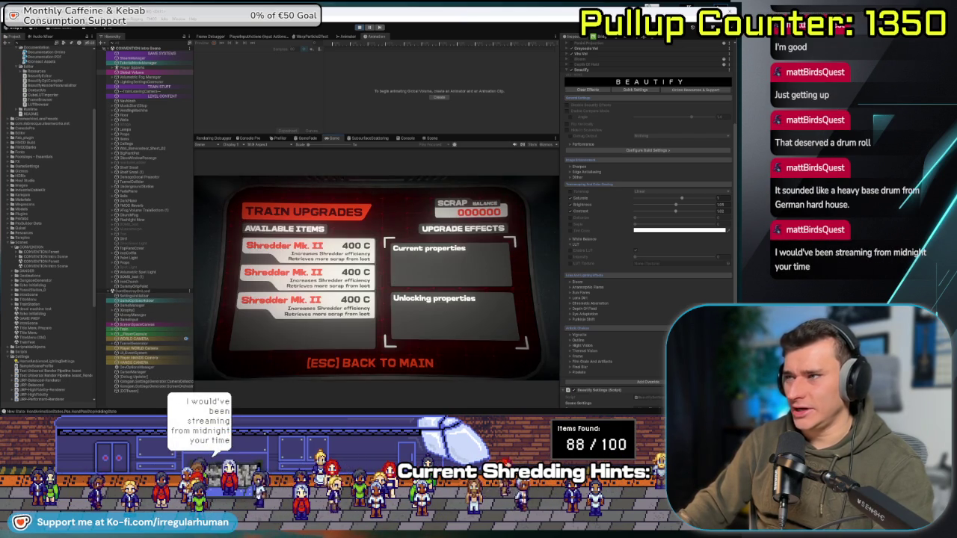
pyautogui.press('Escape')
pyautogui.press('s')
pyautogui.press('e')
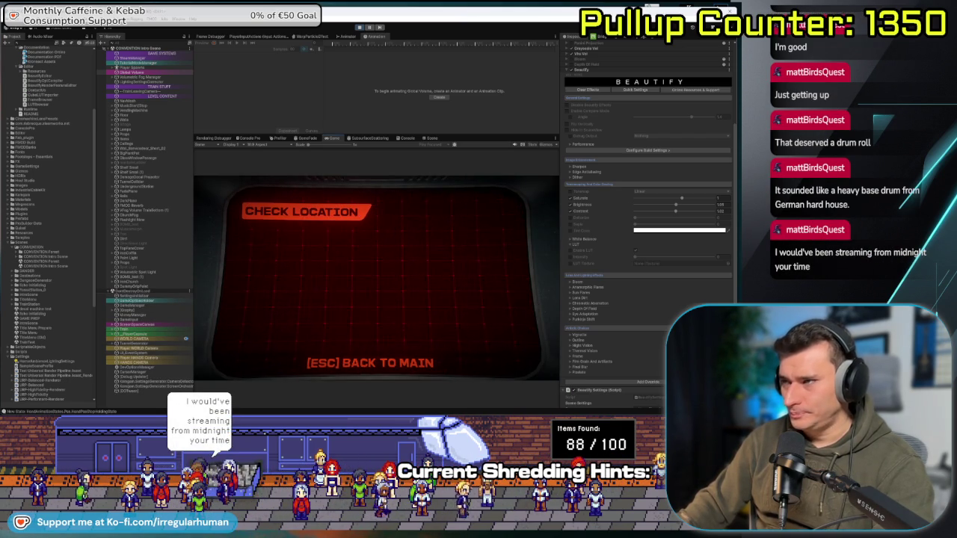
pyautogui.press('Escape')
pyautogui.press('s')
pyautogui.press('s')
pyautogui.press('e')
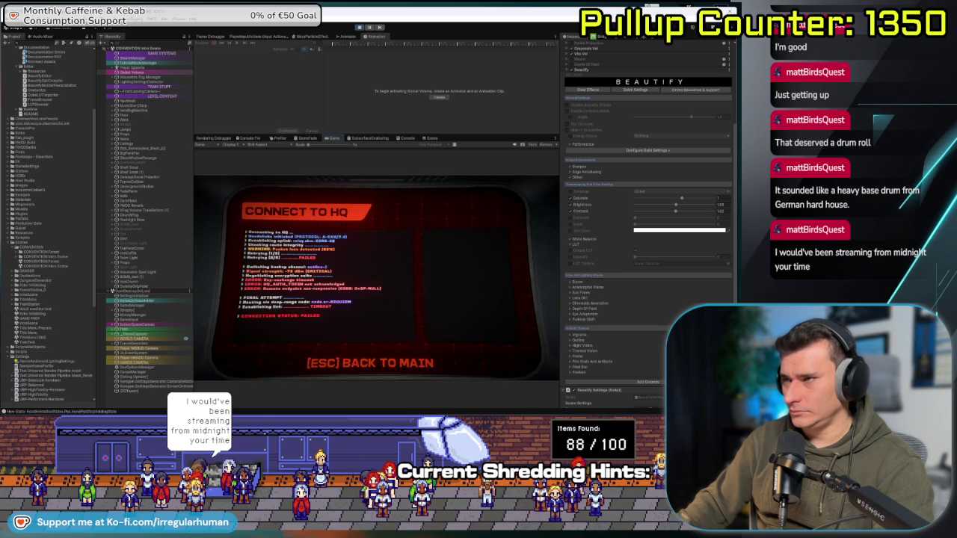
pyautogui.press('Escape')
pyautogui.press('e')
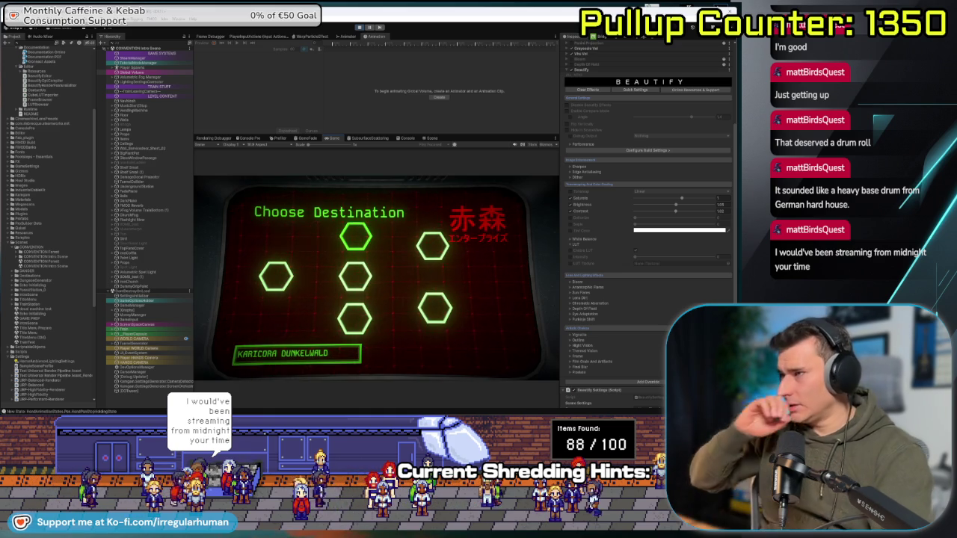
pyautogui.press('Escape')
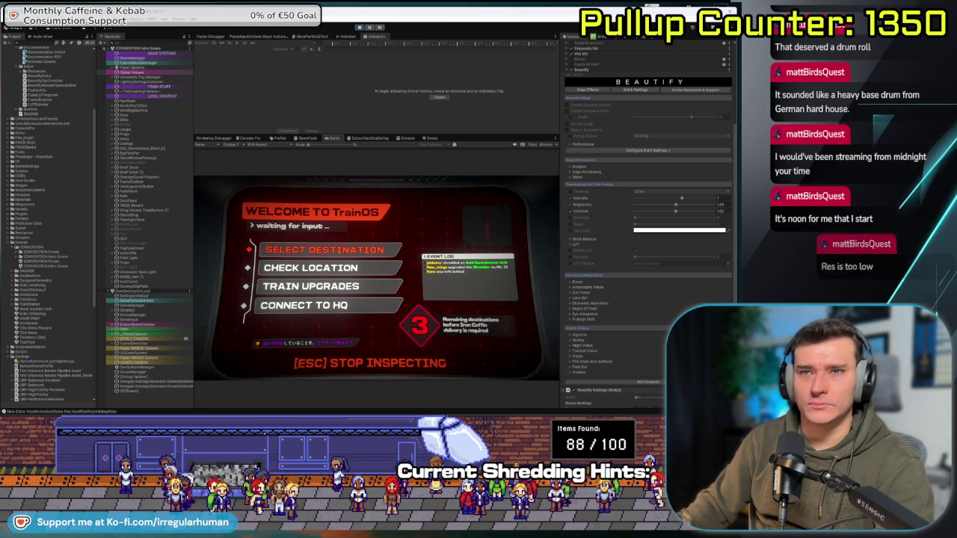
pyautogui.press('Escape')
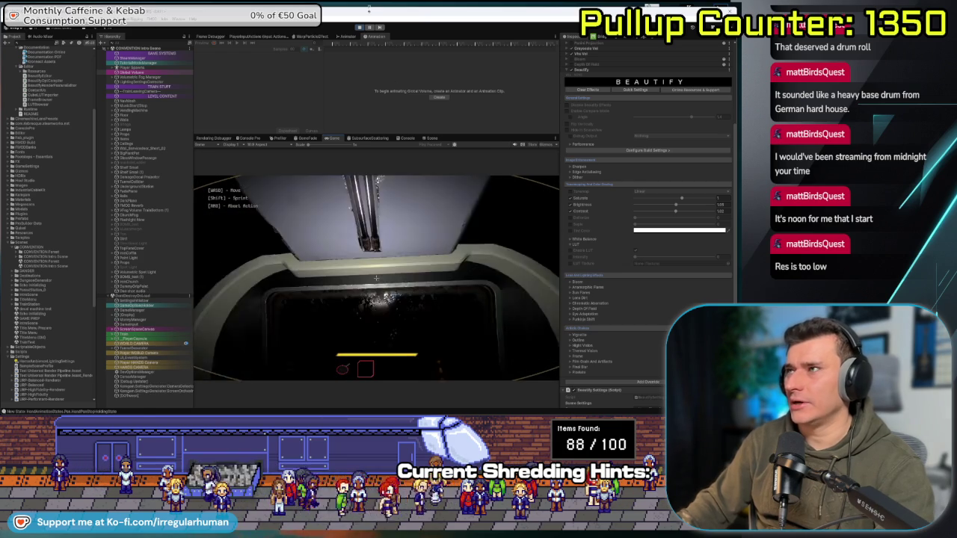
# - Stop the play-test, frame the train terminal in the Scene view, and go up to the Unity Assets folder
pyautogui.click(360, 27)
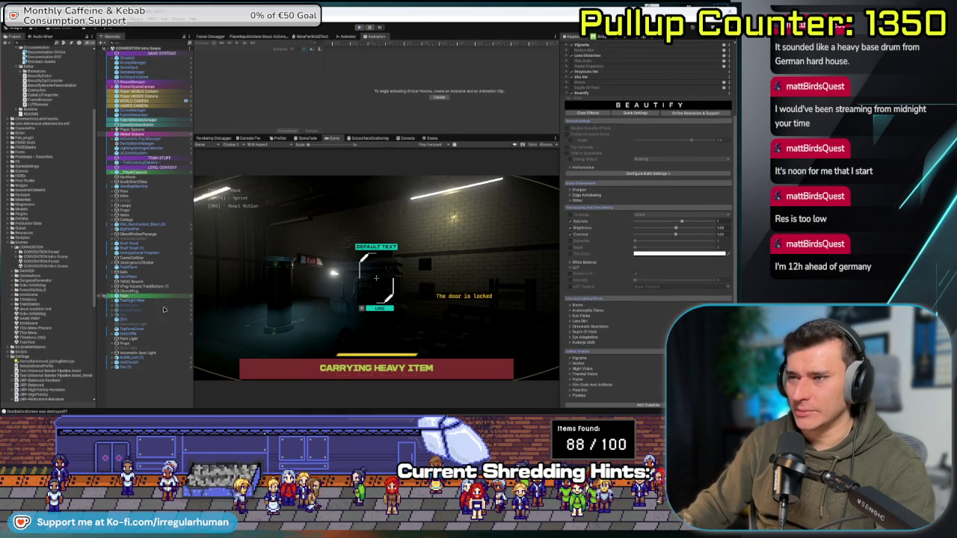
pyautogui.click(423, 139)
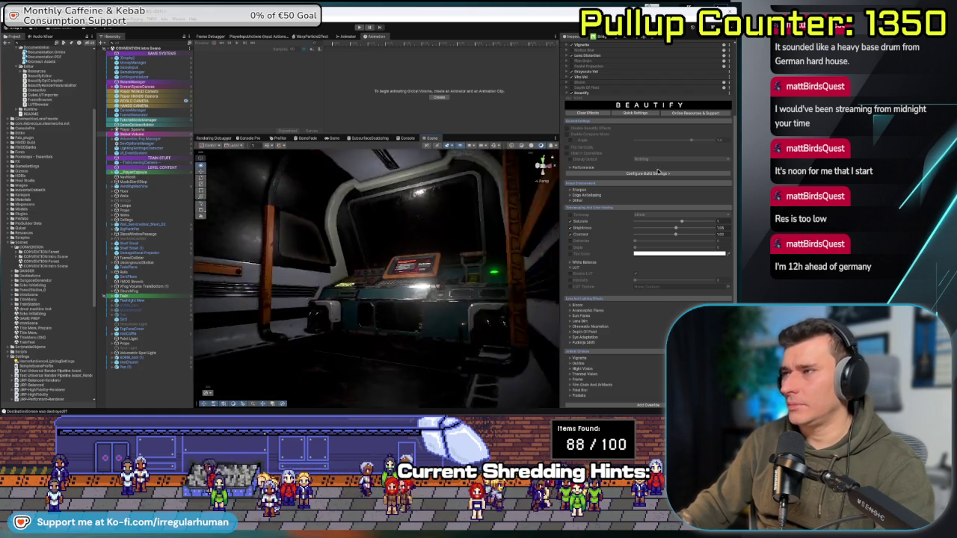
pyautogui.press('f')
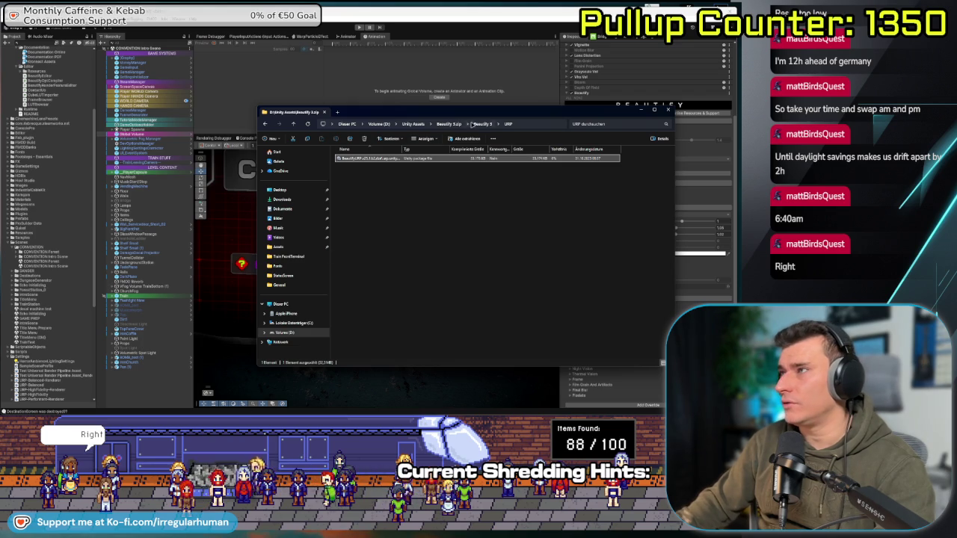
pyautogui.click(413, 124)
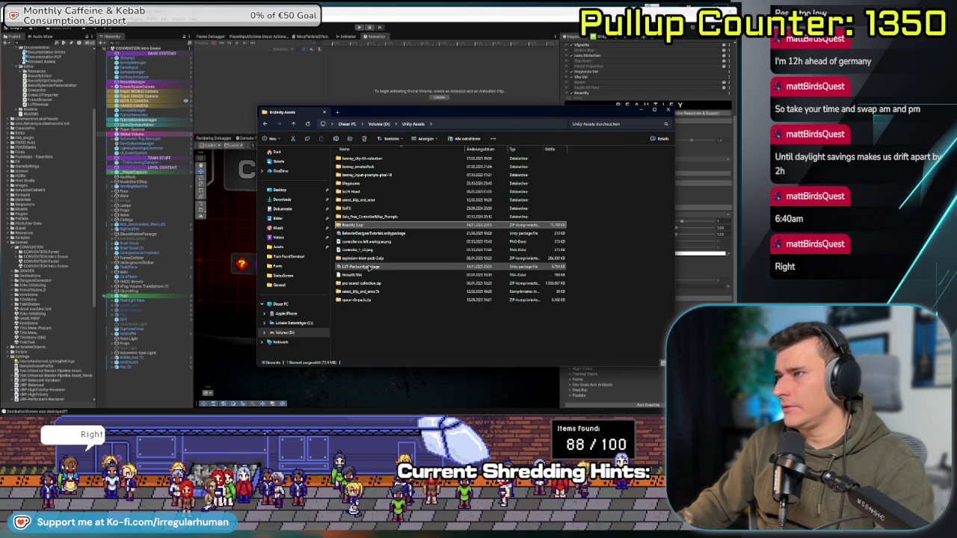
# - Open LUT-Pack.unitypackage and minimise the Explorer window
pyautogui.click(369, 267)
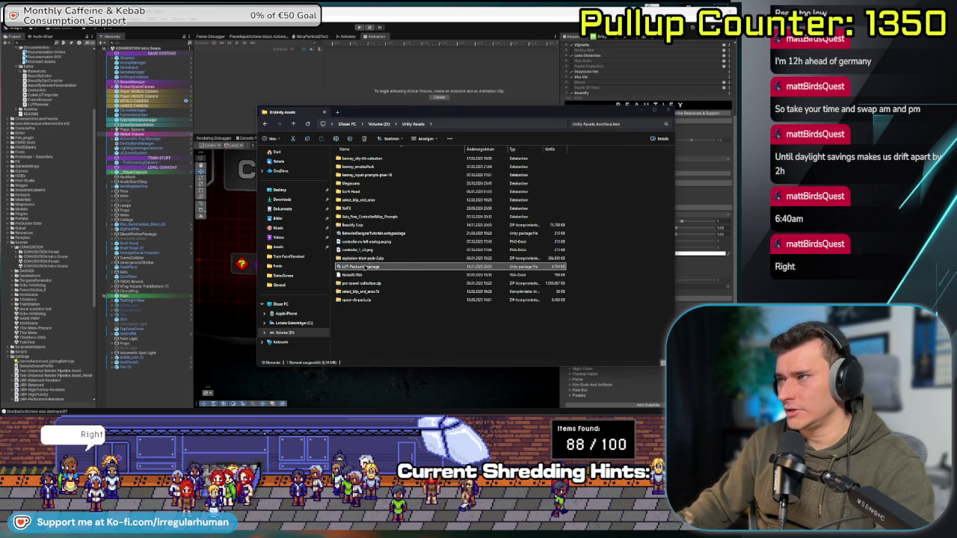
pyautogui.click(646, 111)
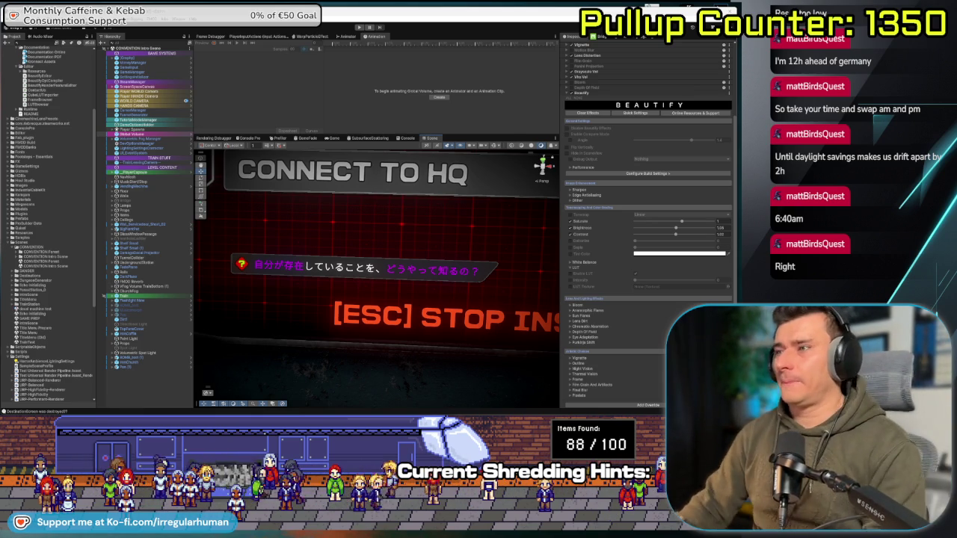
# - Save the scene with Ctrl+S while the LUT Pack import list loads
pyautogui.hotkey('ctrl', 's')
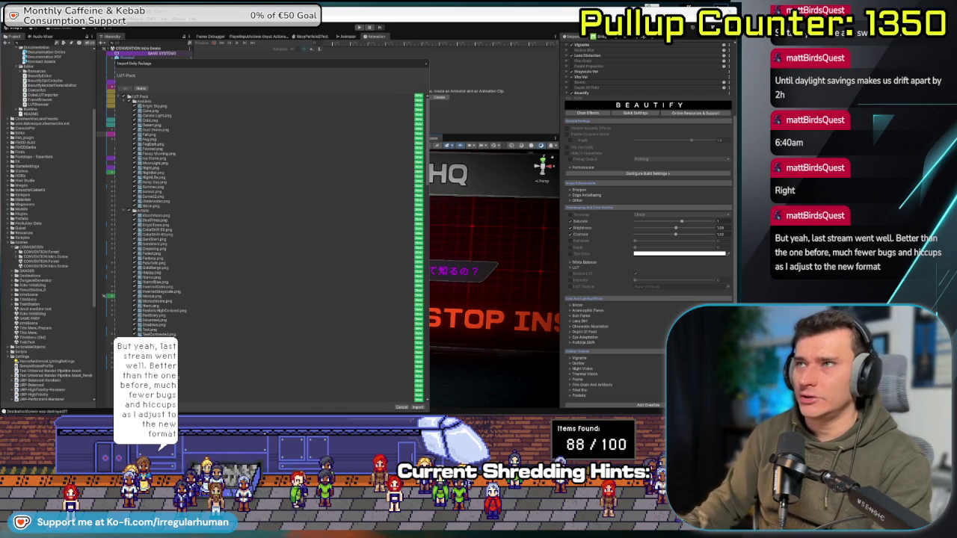
# - Import all LUT Pack files, then enable LUT in the Beautify settings with the Game view showing
pyautogui.moveTo(240, 66)
pyautogui.mouseDown()
pyautogui.moveTo(240, 127)
pyautogui.moveTo(233, 72)
pyautogui.mouseUp()
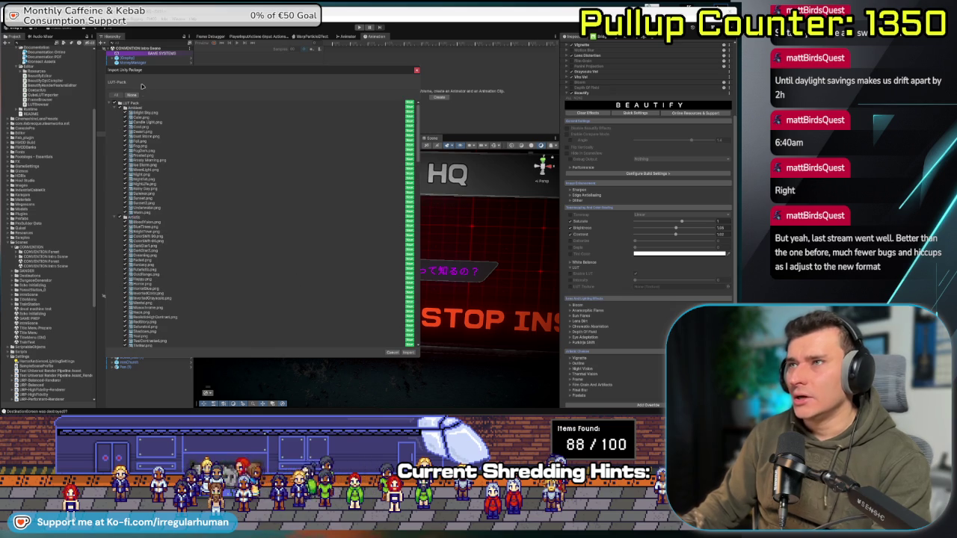
pyautogui.click(409, 352)
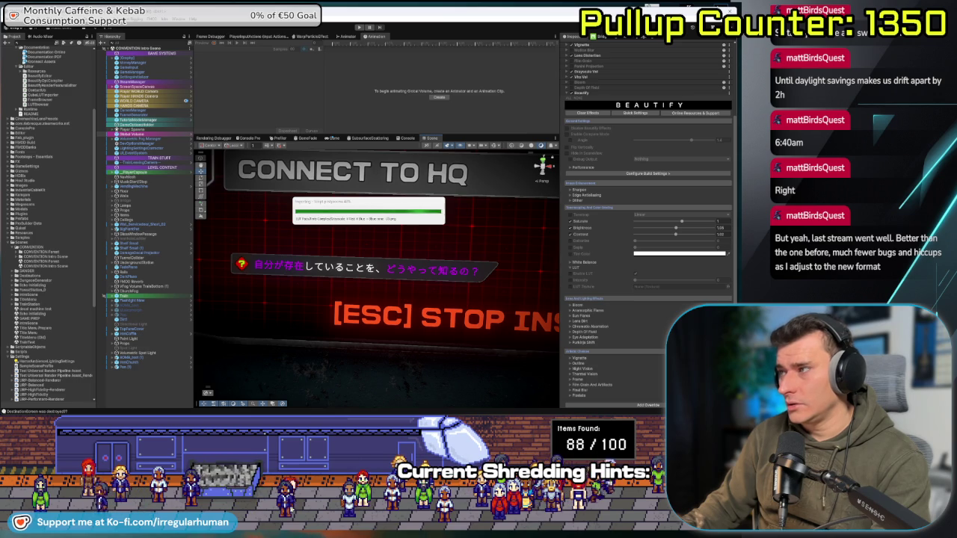
pyautogui.click(333, 138)
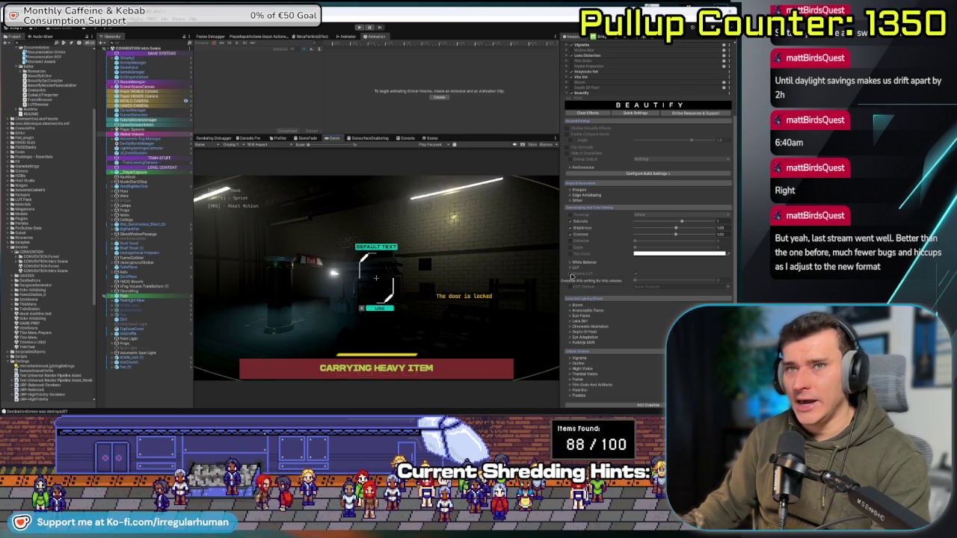
pyautogui.click(571, 275)
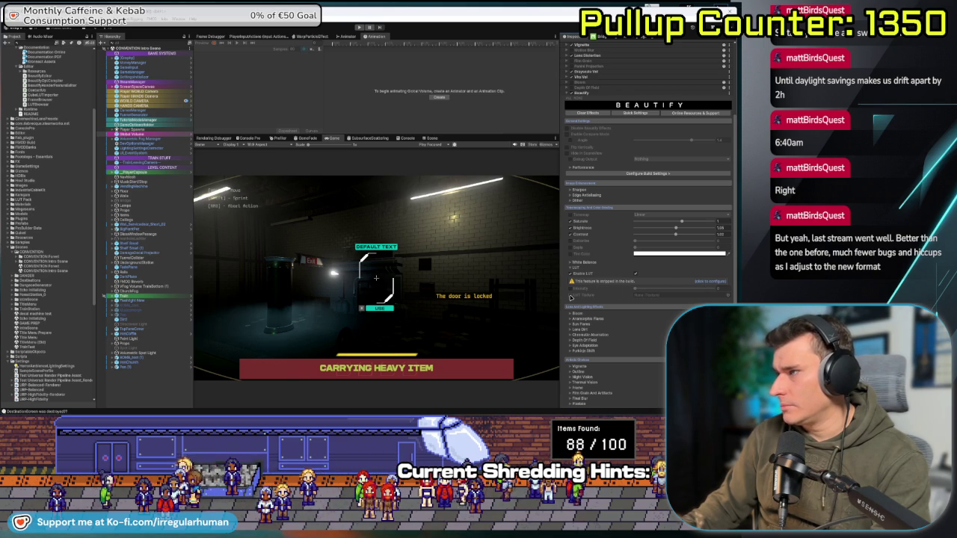
pyautogui.click(710, 282)
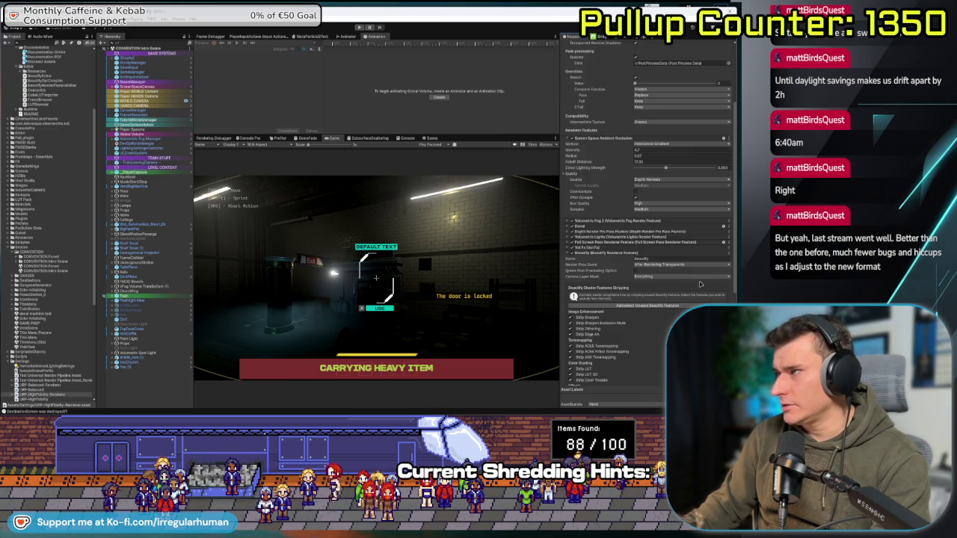
pyautogui.scroll(-2, 603, 295)
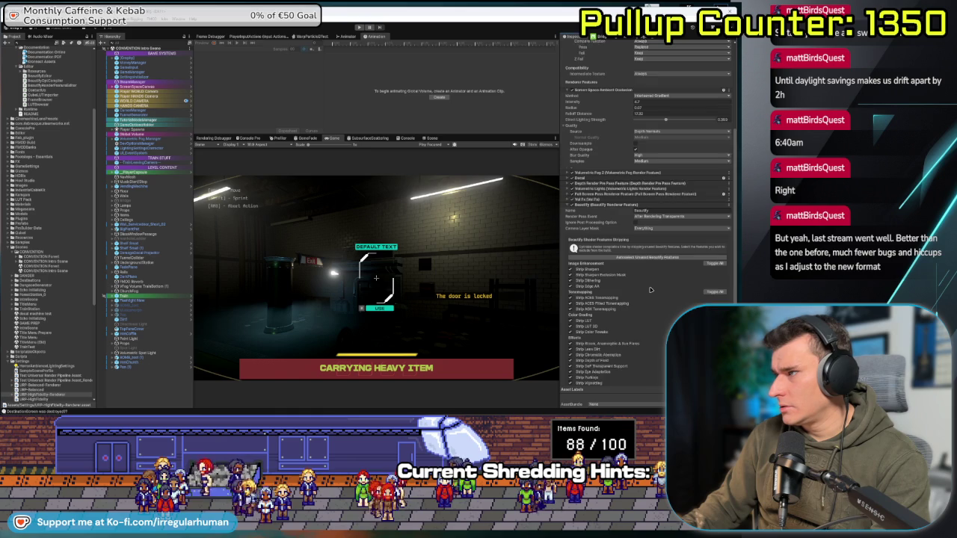
pyautogui.scroll(-2, 598, 278)
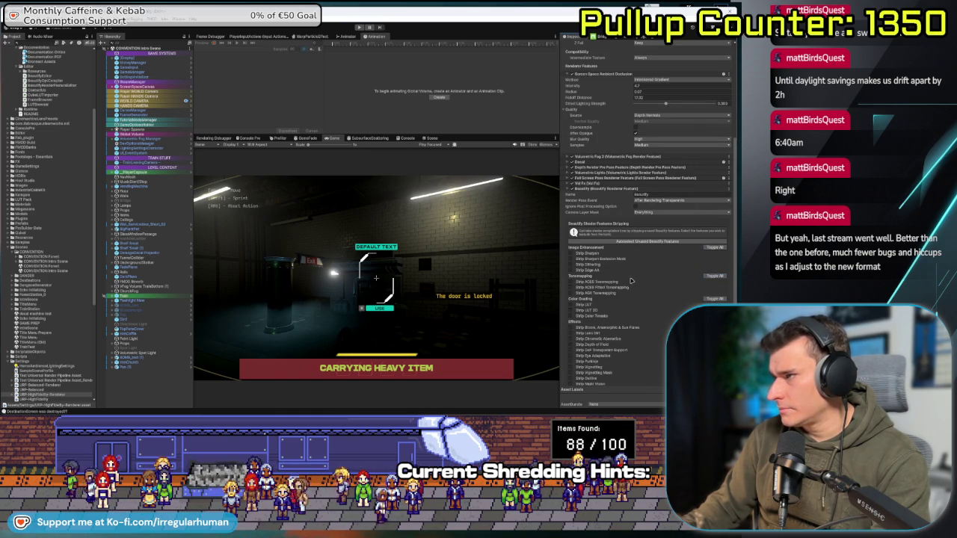
pyautogui.scroll(-3, 715, 299)
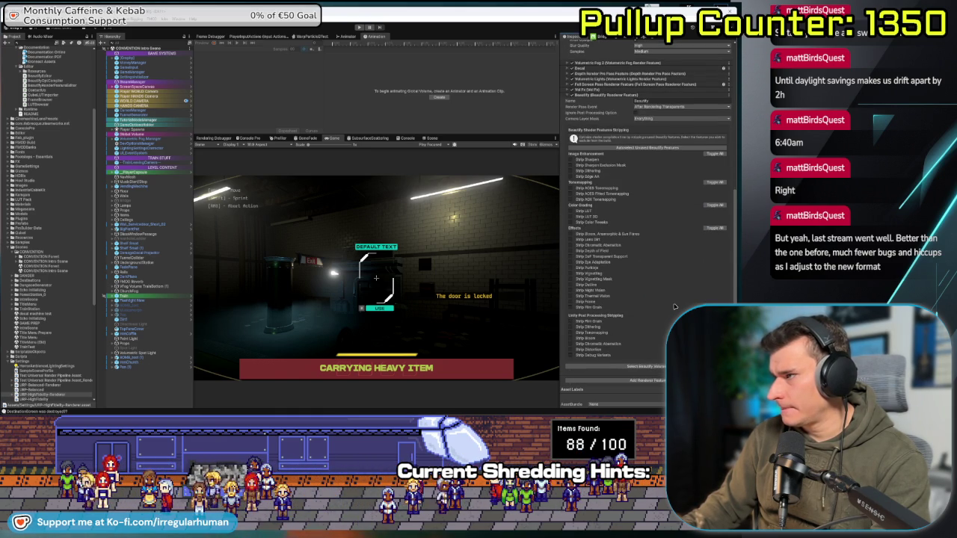
pyautogui.scroll(3, 675, 306)
pyautogui.click(649, 229)
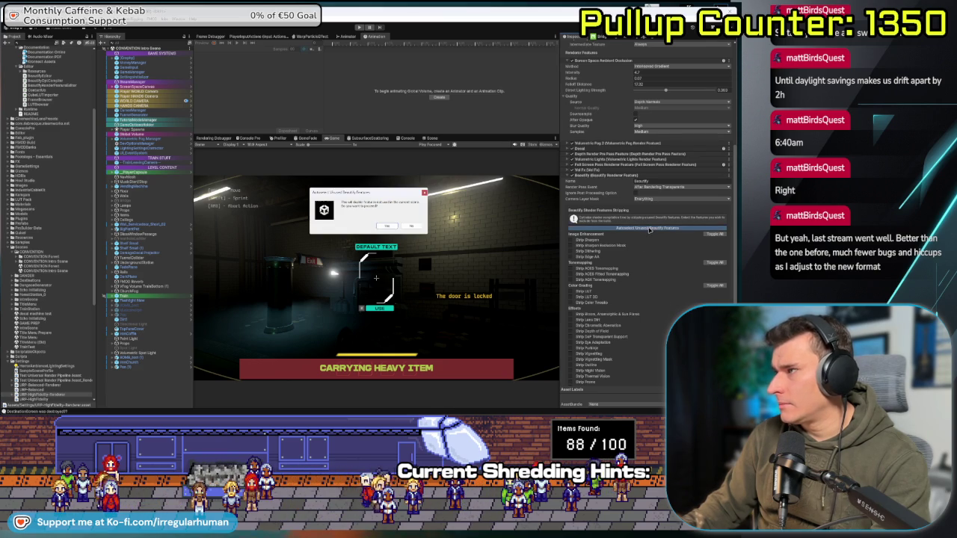
pyautogui.click(388, 227)
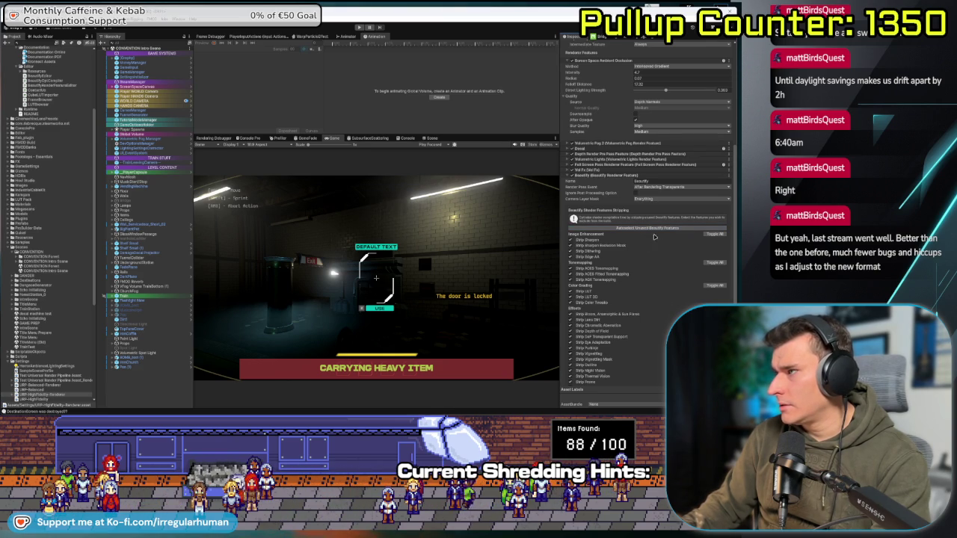
pyautogui.scroll(-3, 670, 249)
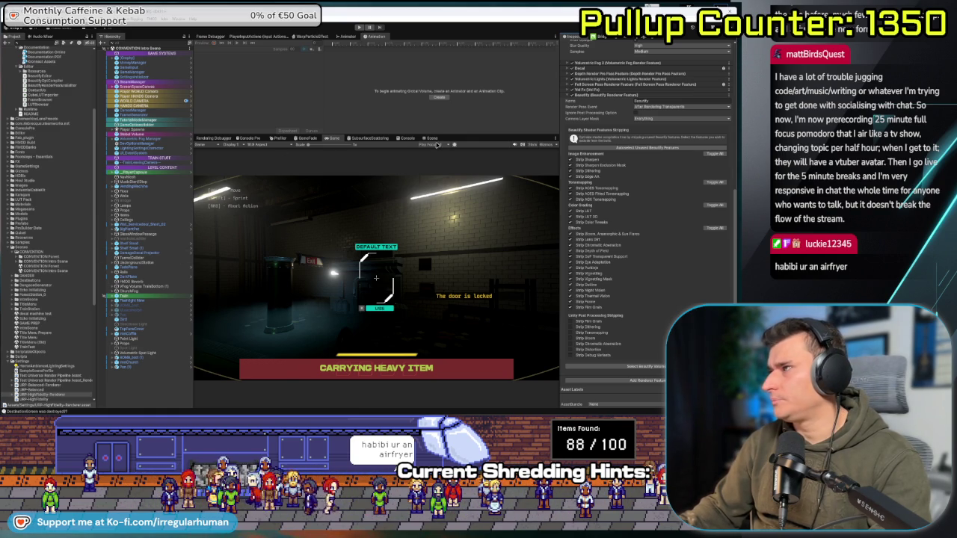
# - Enlarge the Game view, confirm the camera Layer Mask stays Everything, and reselect the Global Volume's Beautify settings
pyautogui.moveTo(430, 135); pyautogui.dragTo(430, 178)
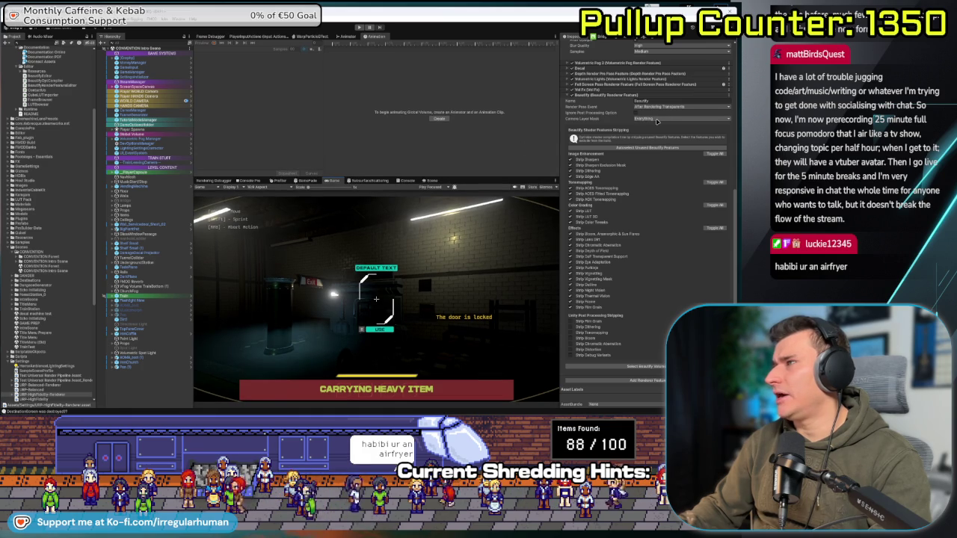
pyautogui.click(657, 121)
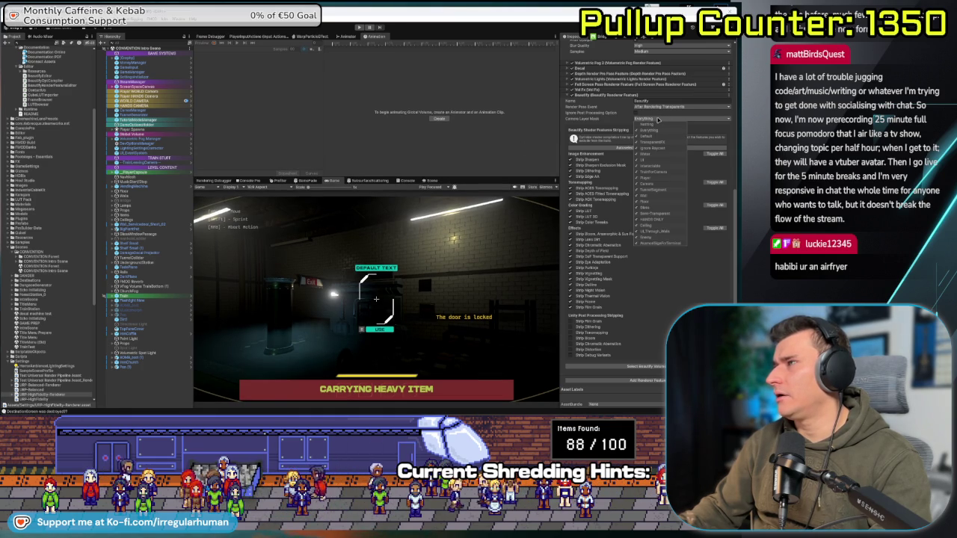
pyautogui.click(658, 120)
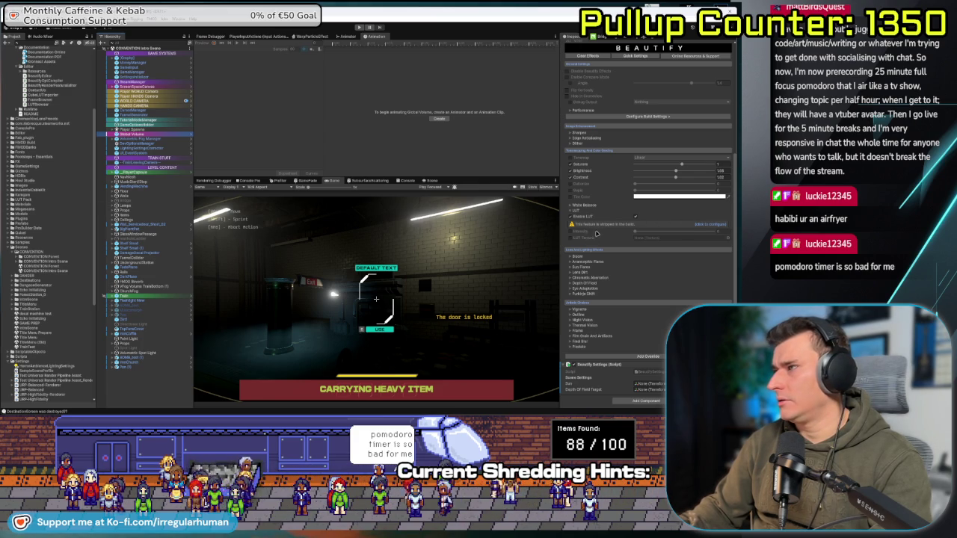
pyautogui.click(717, 224)
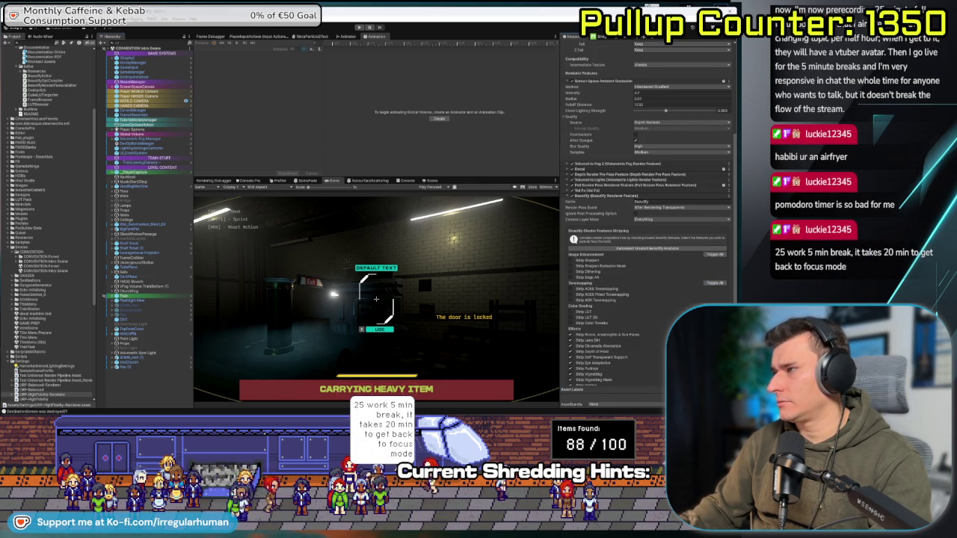
pyautogui.scroll(-3, 692, 298)
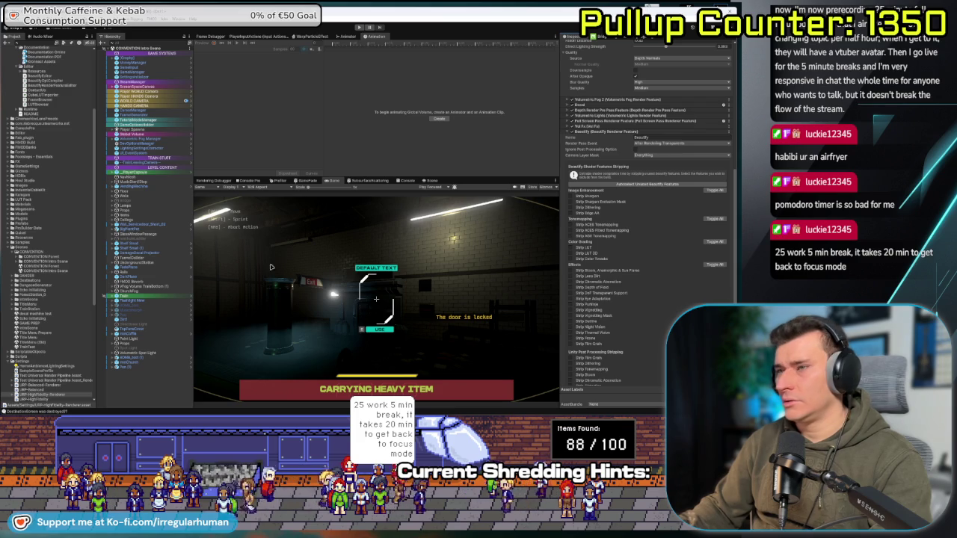
pyautogui.click(133, 134)
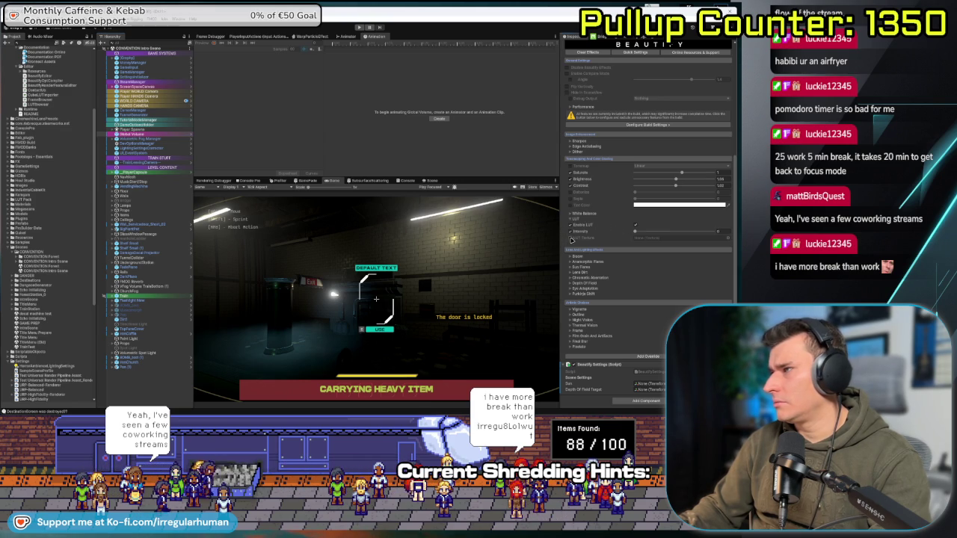
pyautogui.click(728, 238)
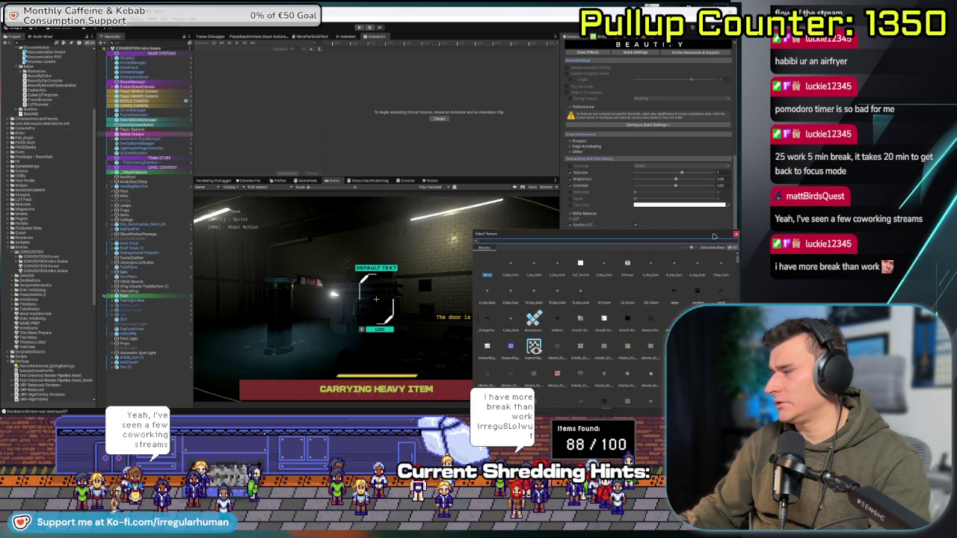
pyautogui.click(568, 154)
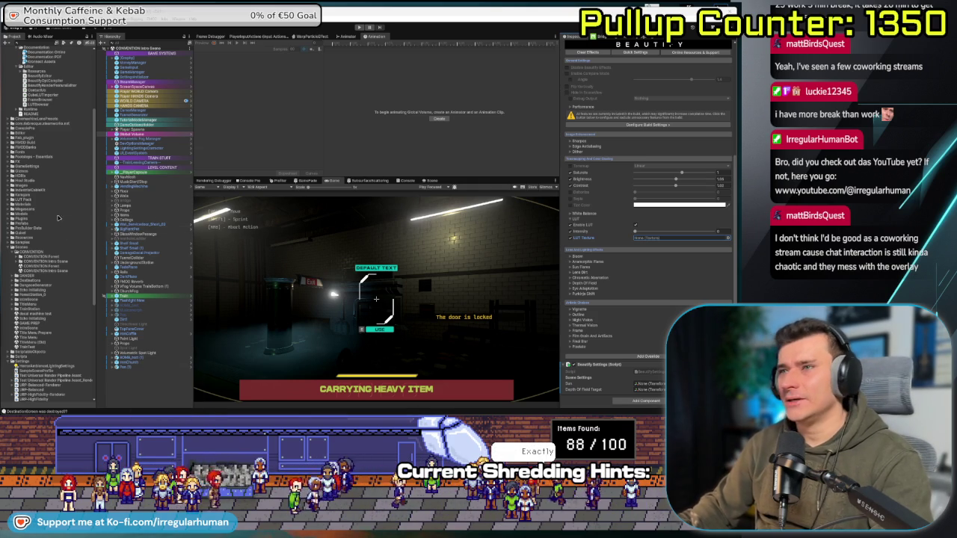
# - Drop a LUT from a LUT Pack category into Beautify's LUT Texture and raise its Intensity
pyautogui.scroll(5, 63, 226)
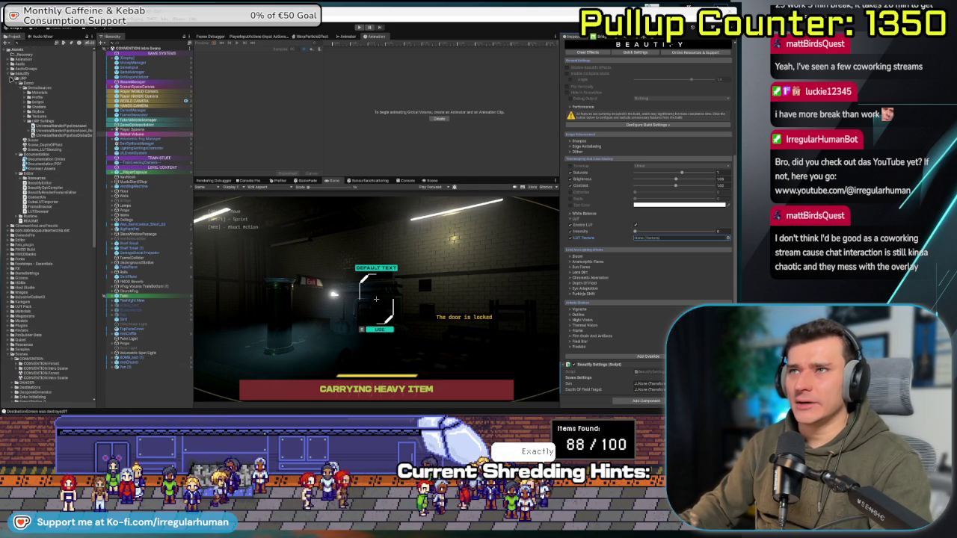
pyautogui.click(12, 78)
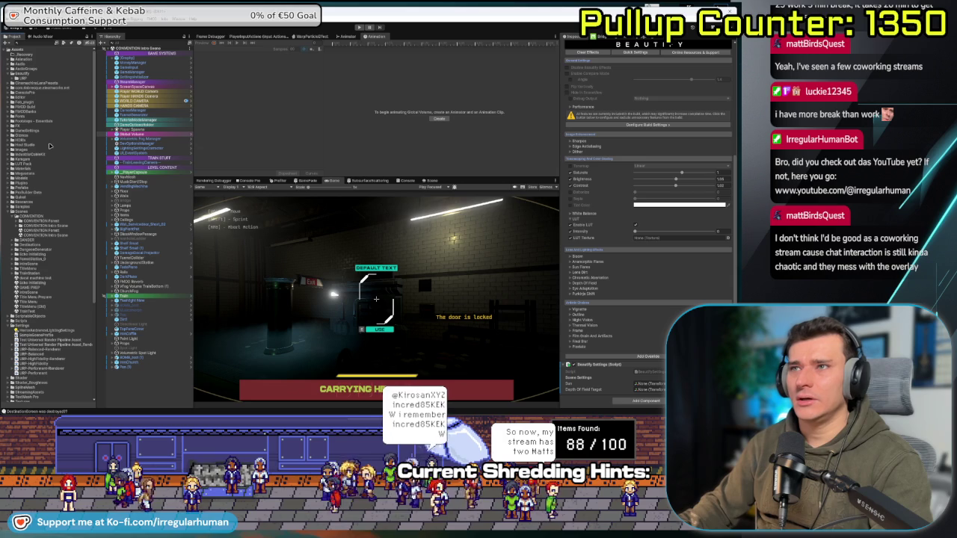
pyautogui.click(10, 164)
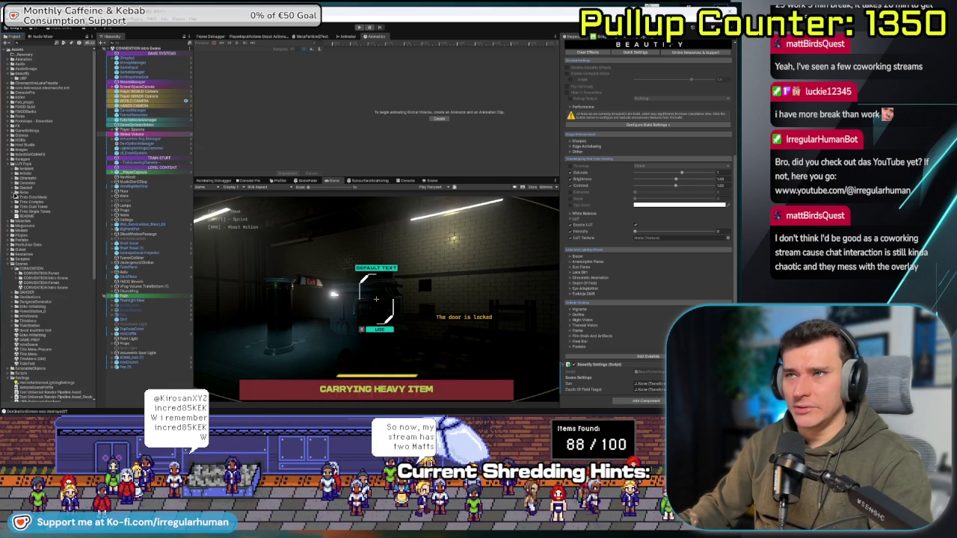
pyautogui.click(12, 192)
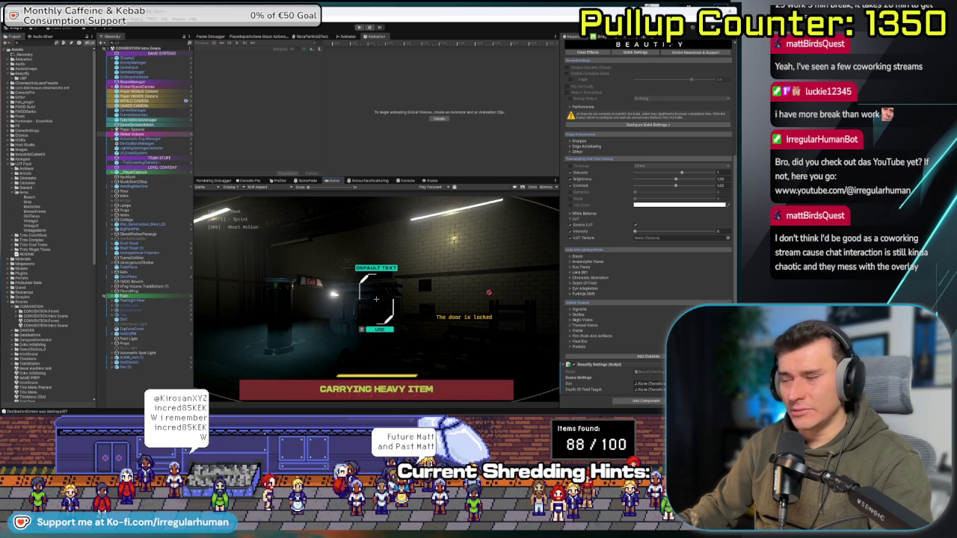
pyautogui.moveTo(33, 217); pyautogui.dragTo(644, 237)
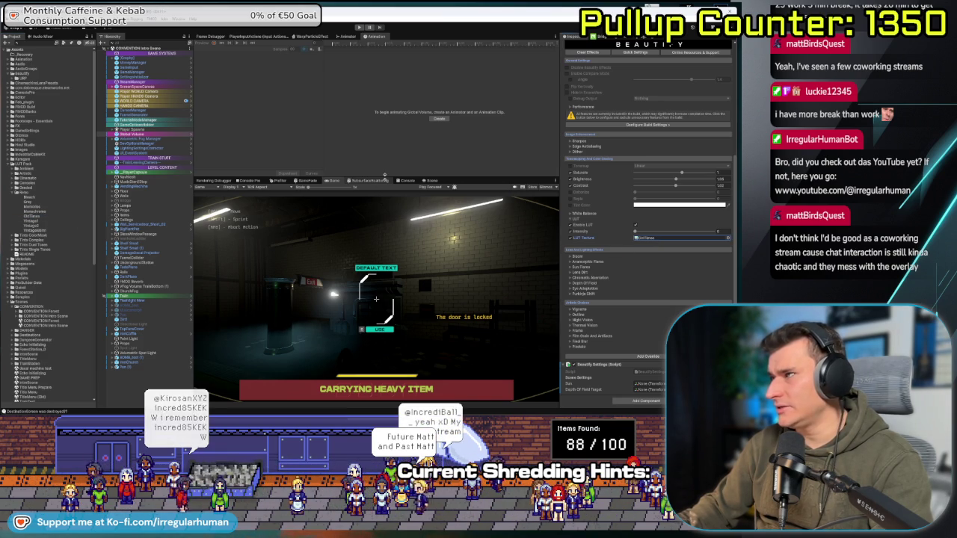
pyautogui.scroll(2, 609, 165)
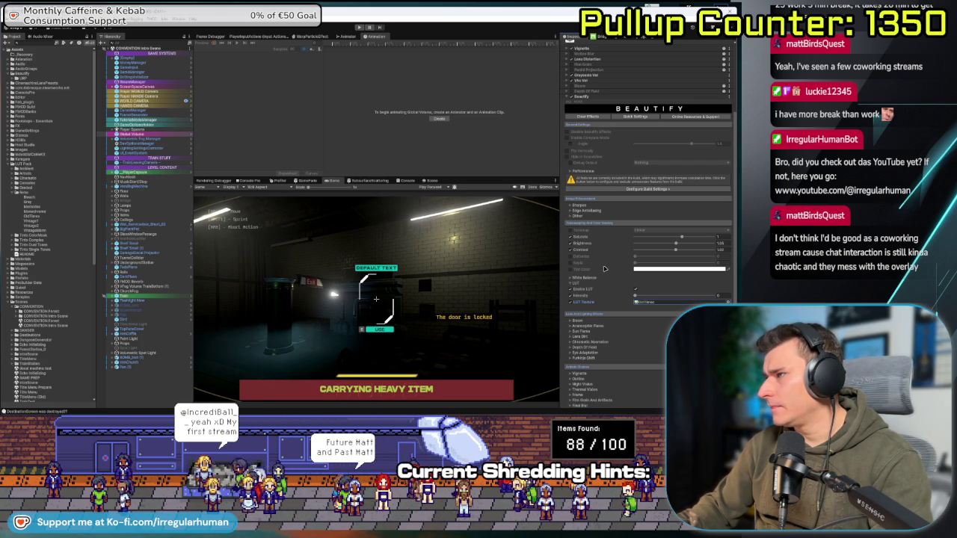
pyautogui.moveTo(643, 296); pyautogui.dragTo(694, 295)
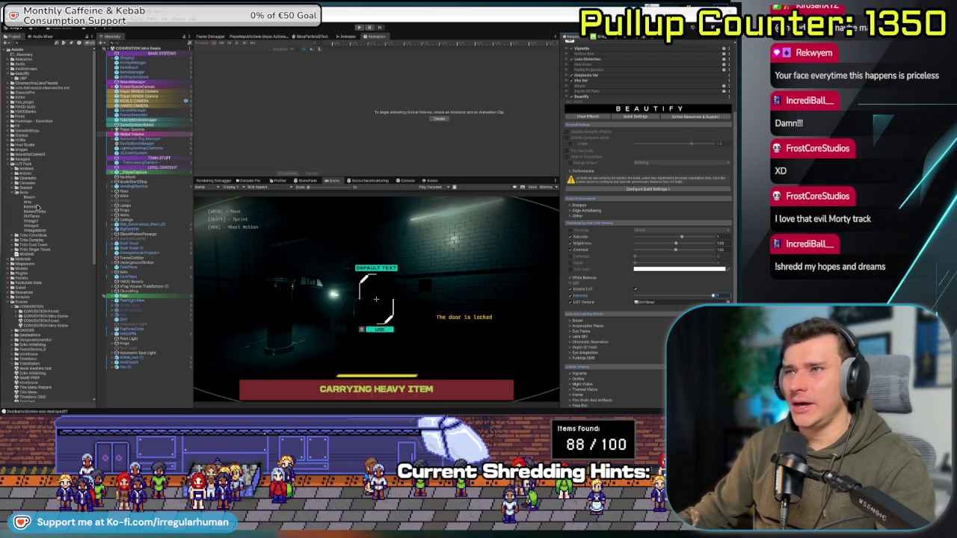
# - Swap two other LUT Pack textures into the LUT Texture slot, then stop play mode
pyautogui.moveTo(684, 306); pyautogui.dragTo(645, 305)
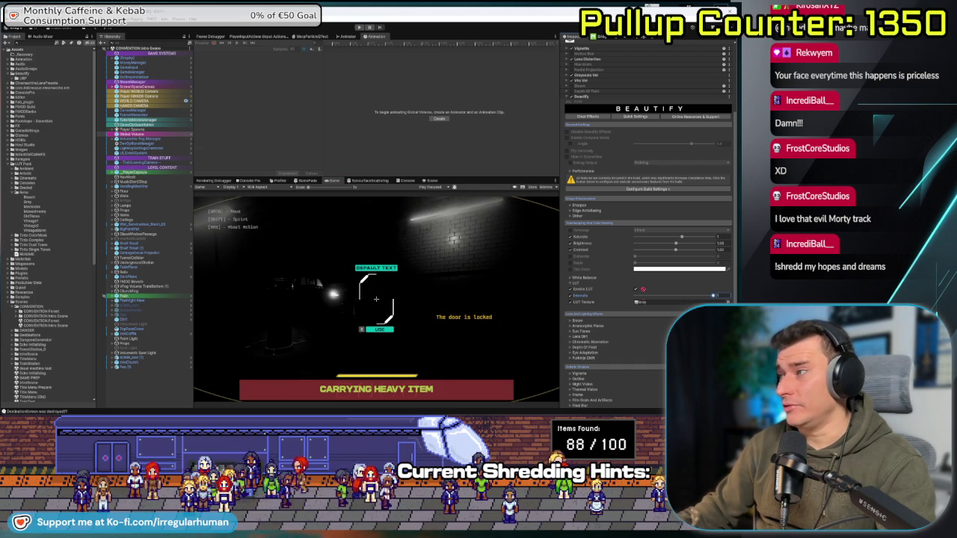
pyautogui.moveTo(643, 306); pyautogui.dragTo(643, 306)
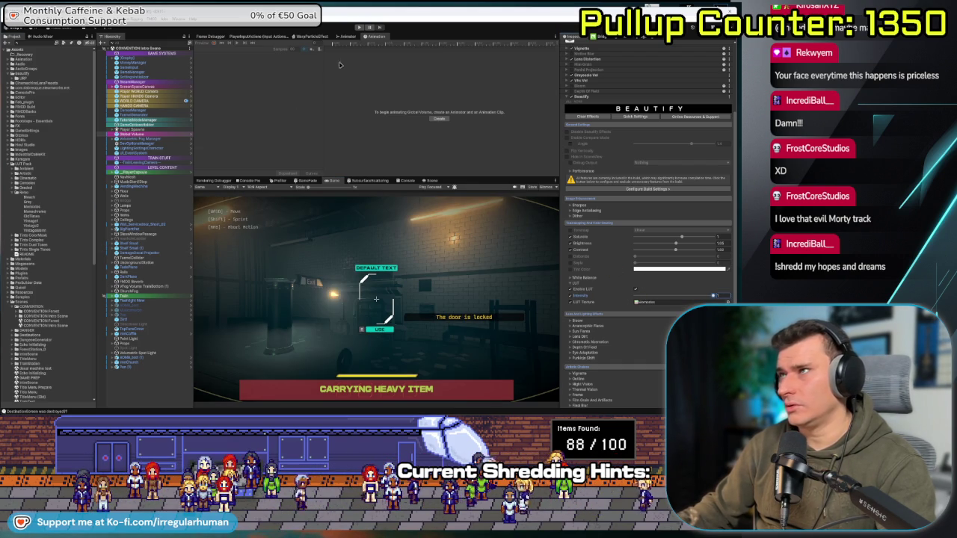
pyautogui.click(360, 27)
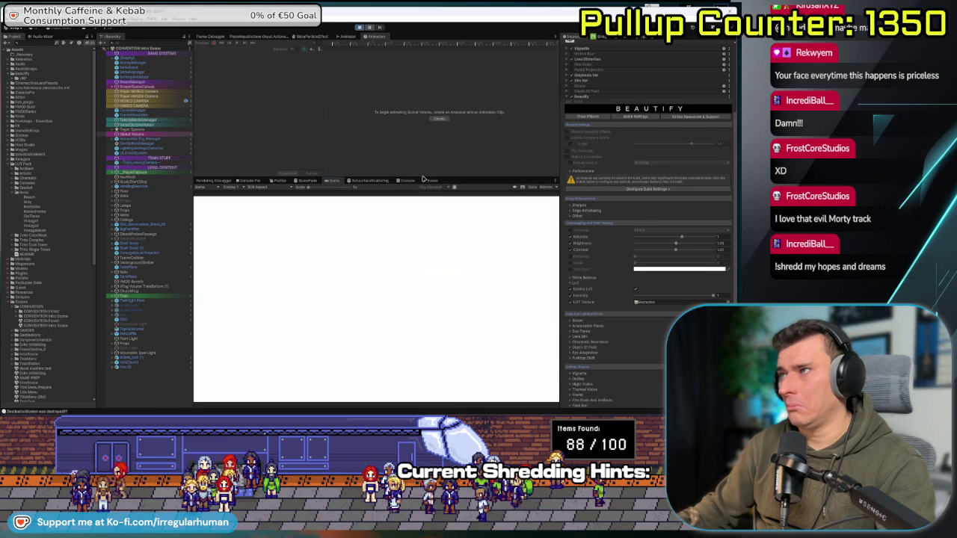
# - Heighten the Game view, walk forward with W to see the new grading, then pause and stop
pyautogui.moveTo(422, 178); pyautogui.dragTo(422, 117)
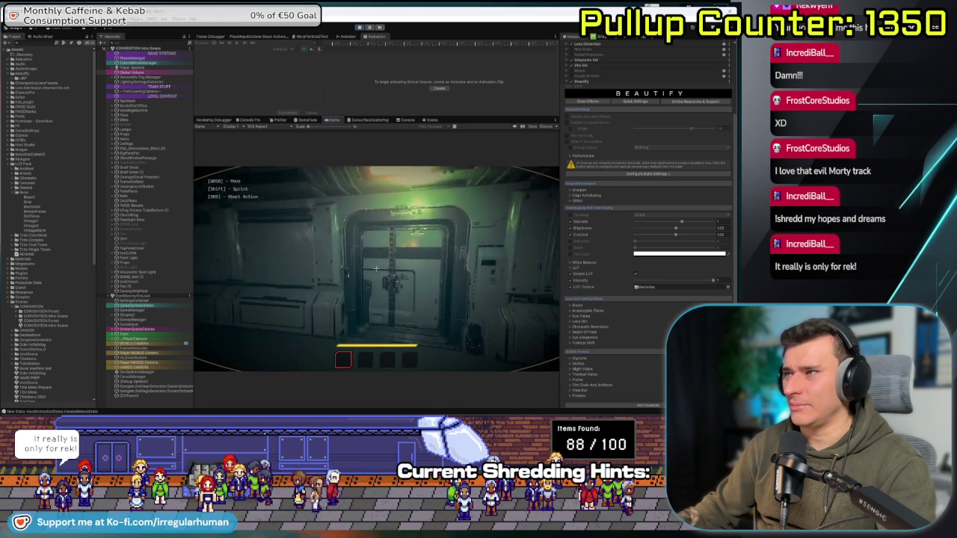
pyautogui.press('w')
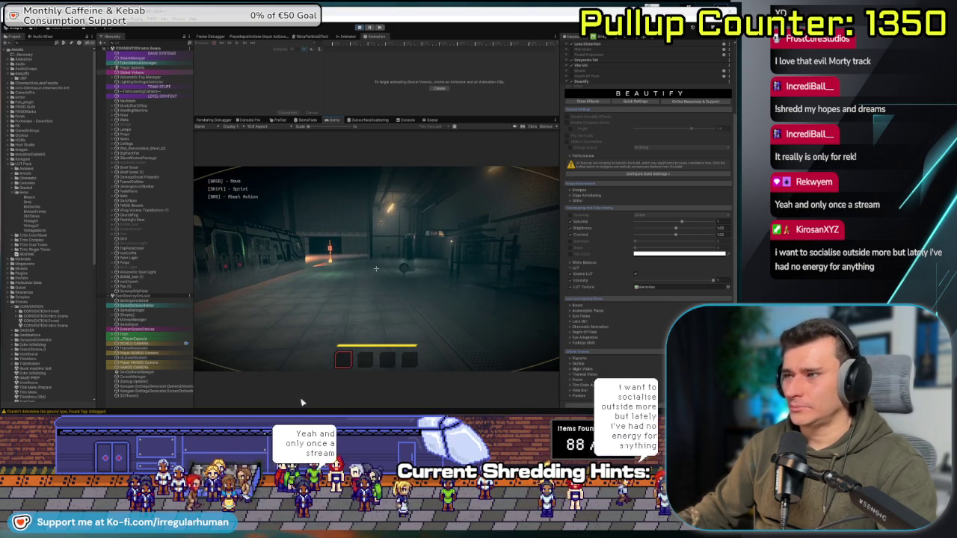
pyautogui.click(304, 290)
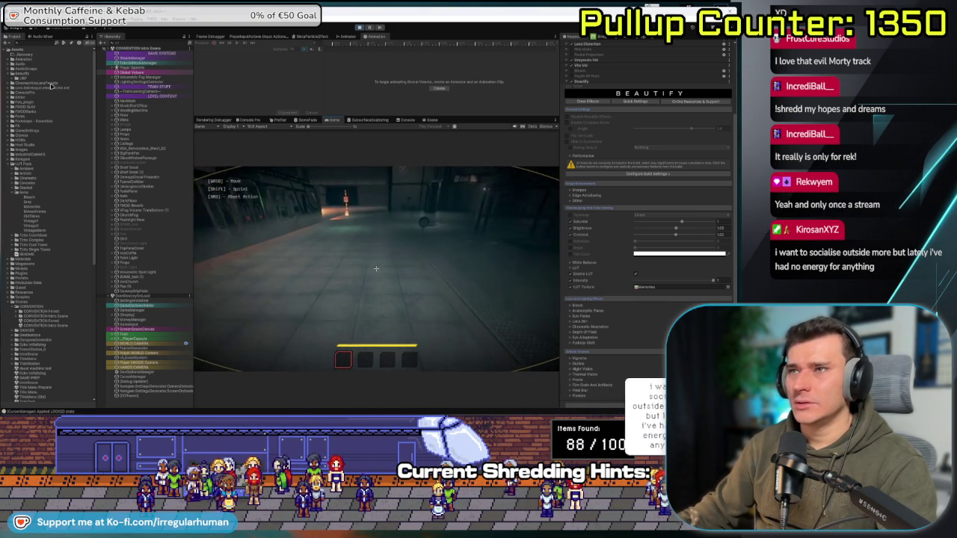
pyautogui.press('Escape')
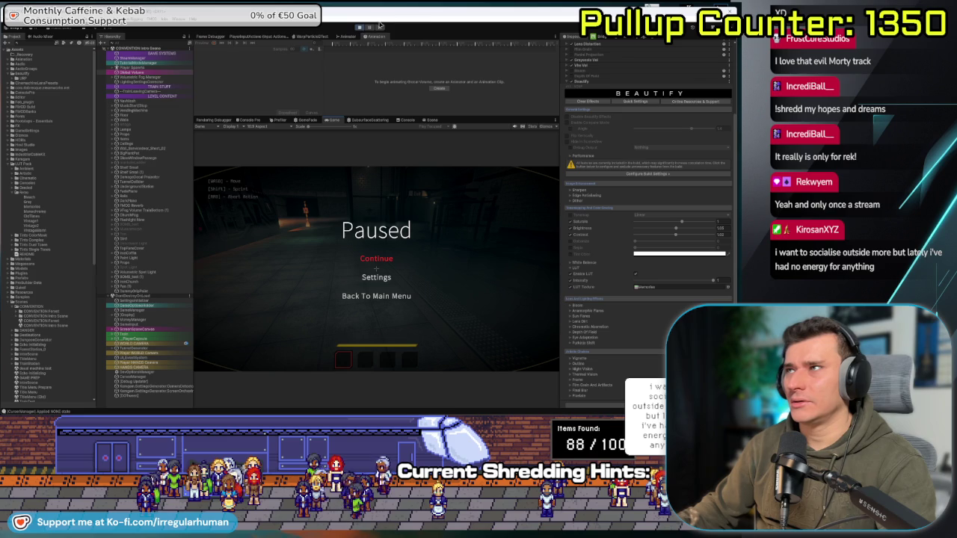
pyautogui.click(360, 28)
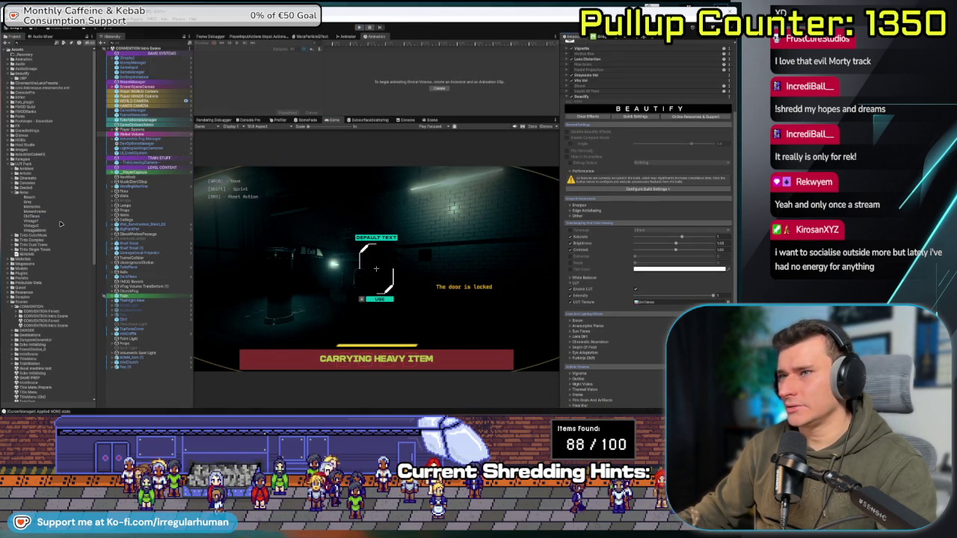
# - Apply the Monochrome LUT, then undo back to the warm coloured LUT
pyautogui.moveTo(60, 224); pyautogui.dragTo(639, 302)
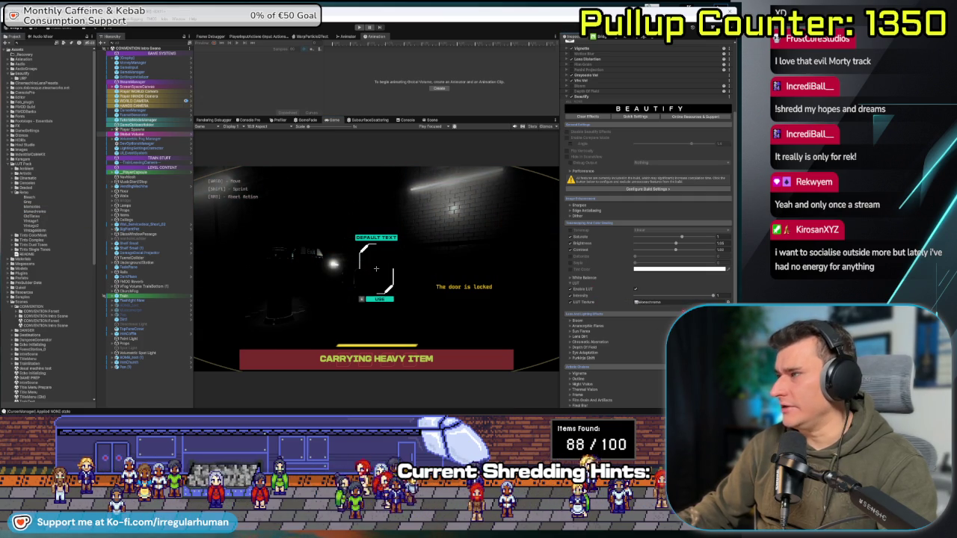
pyautogui.hotkey('ctrl', 'z')
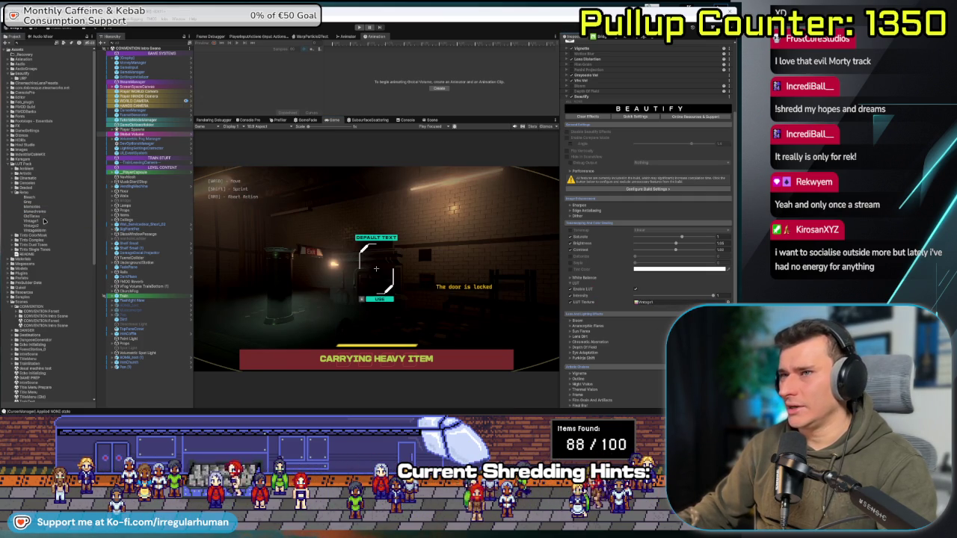